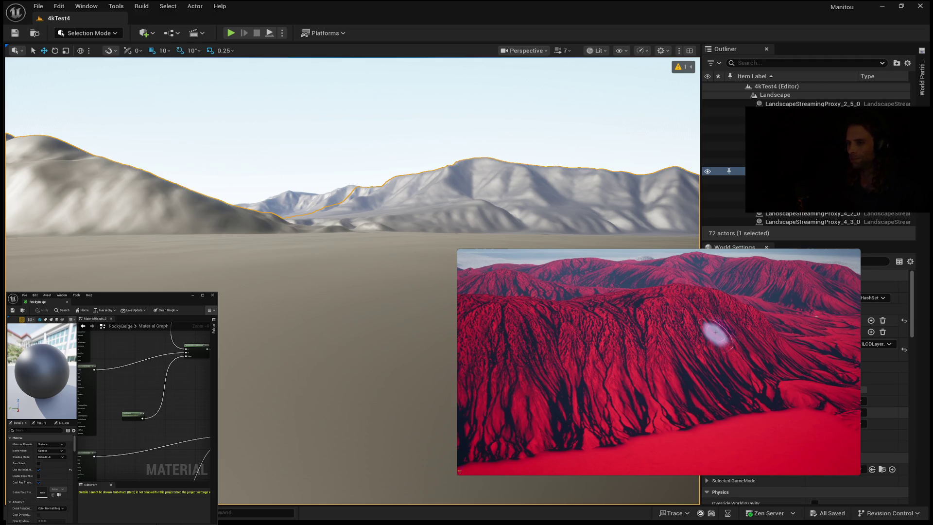
Step: Leave the Unreal landscape editor for Houdini's empty /obj network
{"action": "mouse_move", "coordinate": [633, 365]}
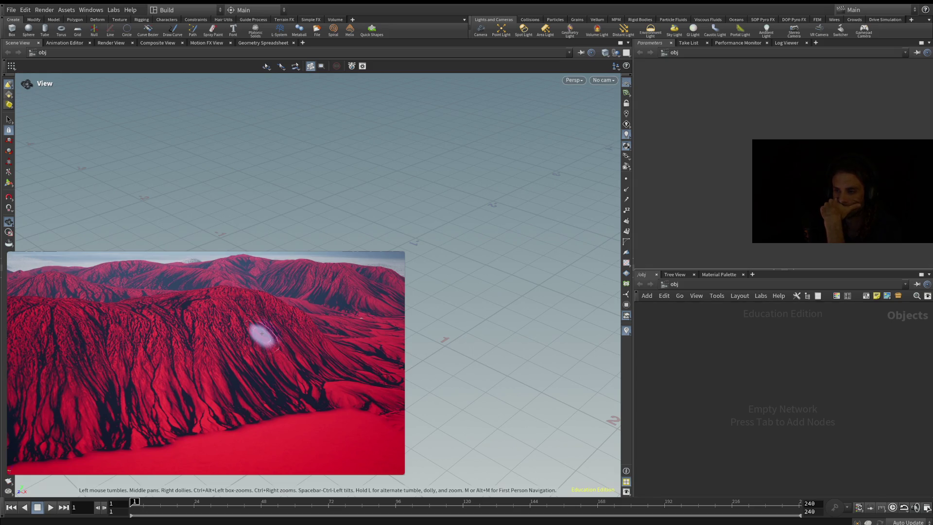
{"action": "key", "text": "alt"}
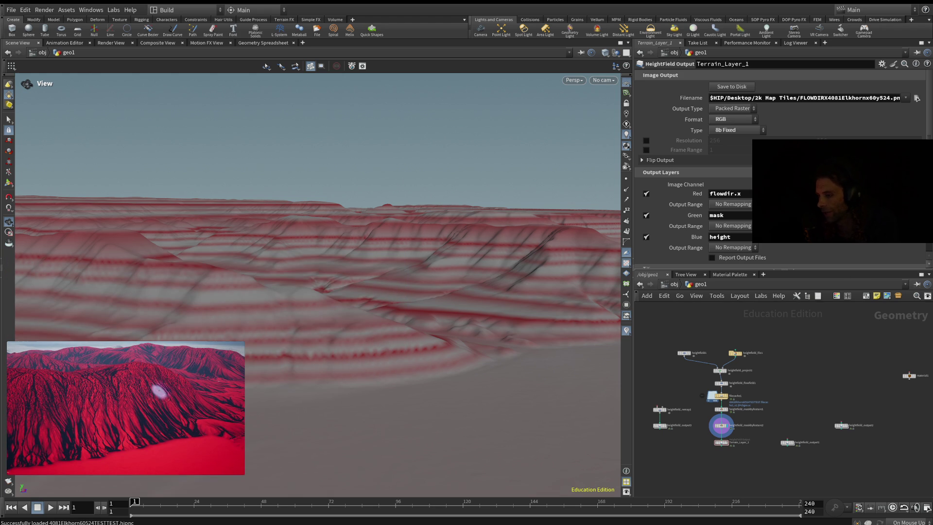
Step: Frame the loaded terrain heightfield in the viewport
{"action": "key", "text": "h"}
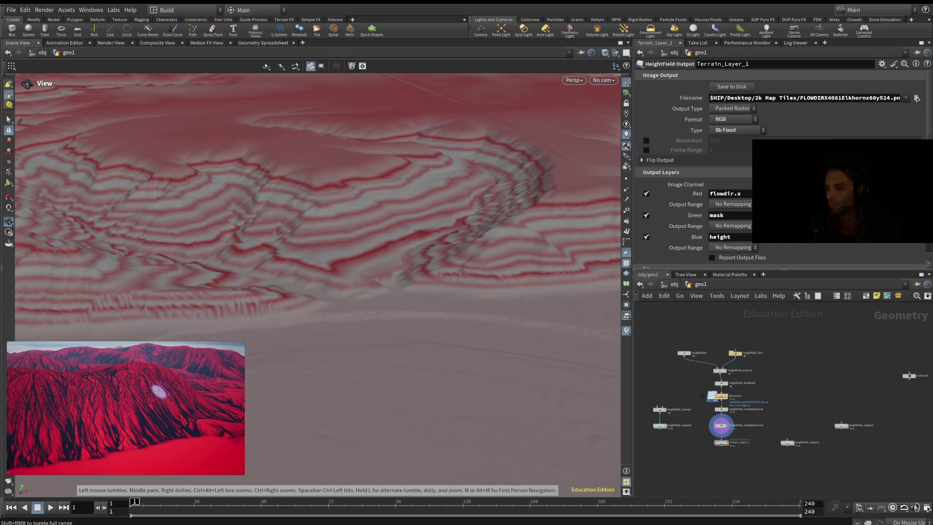
{"action": "mouse_move", "coordinate": [158, 392]}
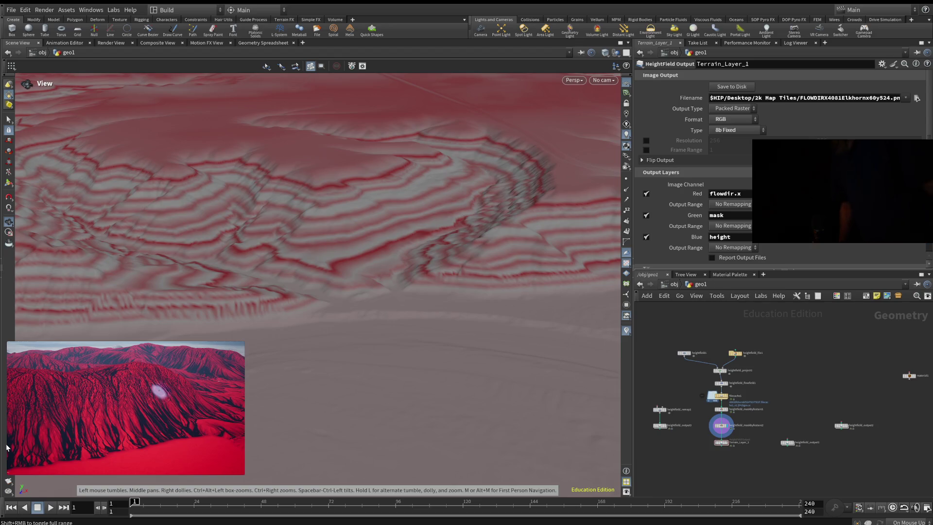
{"action": "mouse_move", "coordinate": [25, 387]}
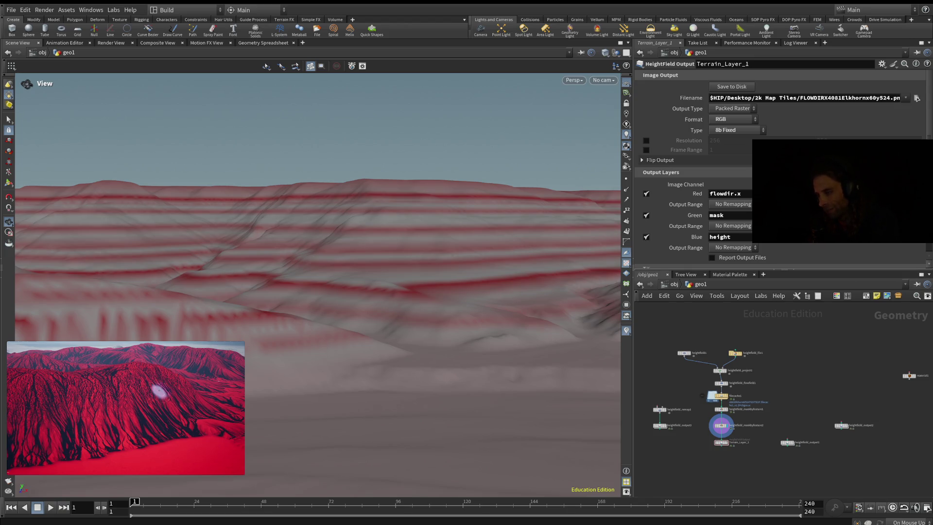
Step: Tilt the viewport for a lower, wider look across the terrain
{"action": "mouse_move", "coordinate": [311, 243]}
{"action": "left_mouse_down"}
{"action": "mouse_move", "coordinate": [311, 214]}
{"action": "mouse_move", "coordinate": [321, 233]}
{"action": "mouse_move", "coordinate": [340, 218]}
{"action": "mouse_move", "coordinate": [316, 238]}
{"action": "mouse_move", "coordinate": [338, 221]}
{"action": "mouse_move", "coordinate": [340, 253]}
{"action": "mouse_move", "coordinate": [343, 218]}
{"action": "mouse_move", "coordinate": [343, 262]}
{"action": "left_mouse_up"}
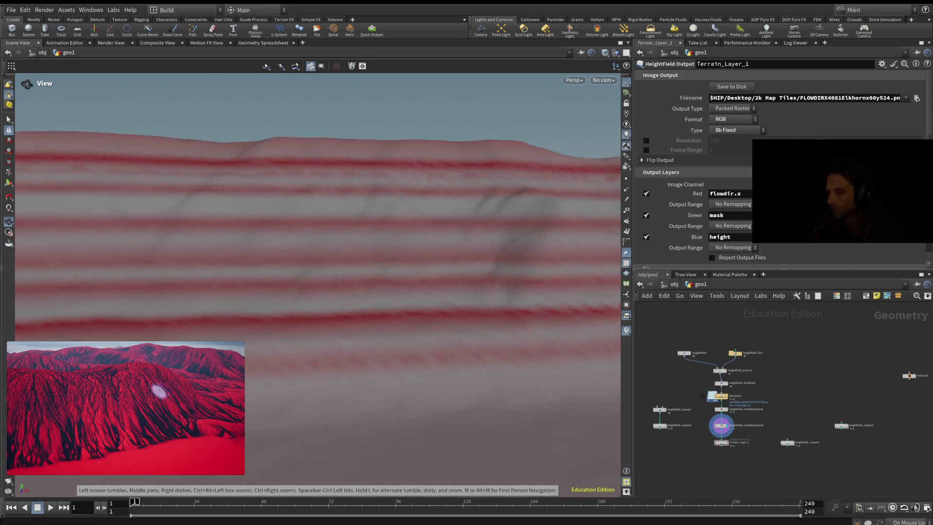
{"action": "mouse_move", "coordinate": [741, 340]}
{"action": "middle_mouse_down"}
{"action": "mouse_move", "coordinate": [753, 415]}
{"action": "mouse_move", "coordinate": [739, 416]}
{"action": "mouse_move", "coordinate": [746, 453]}
{"action": "middle_mouse_up"}
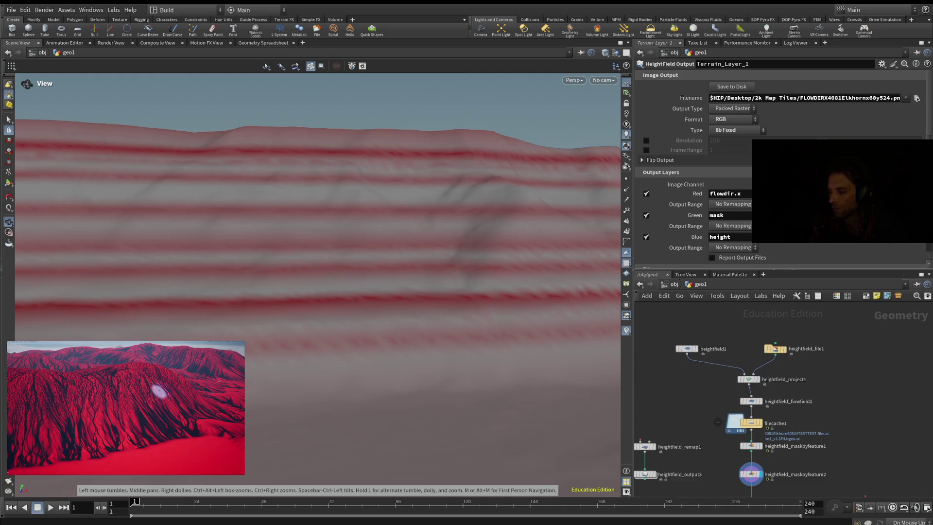
{"action": "scroll", "coordinate": [701, 372], "scroll_direction": "up", "scroll_amount": 3}
{"action": "middle_click_drag", "start_coordinate": [719, 437], "coordinate": [708, 379]}
{"action": "scroll", "coordinate": [318, 273], "scroll_direction": "up", "scroll_amount": 5}
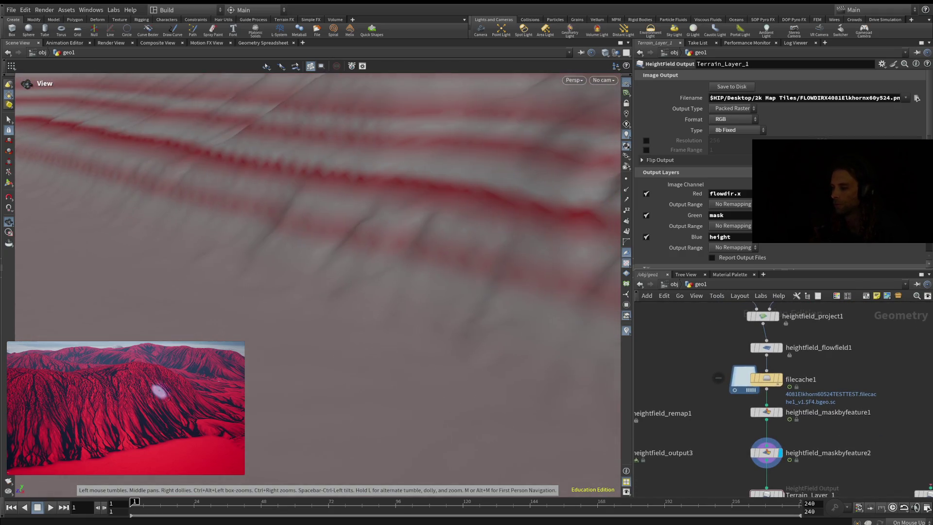
{"action": "mouse_move", "coordinate": [318, 272]}
{"action": "left_mouse_down"}
{"action": "mouse_move", "coordinate": [311, 345]}
{"action": "mouse_move", "coordinate": [311, 282]}
{"action": "left_mouse_up"}
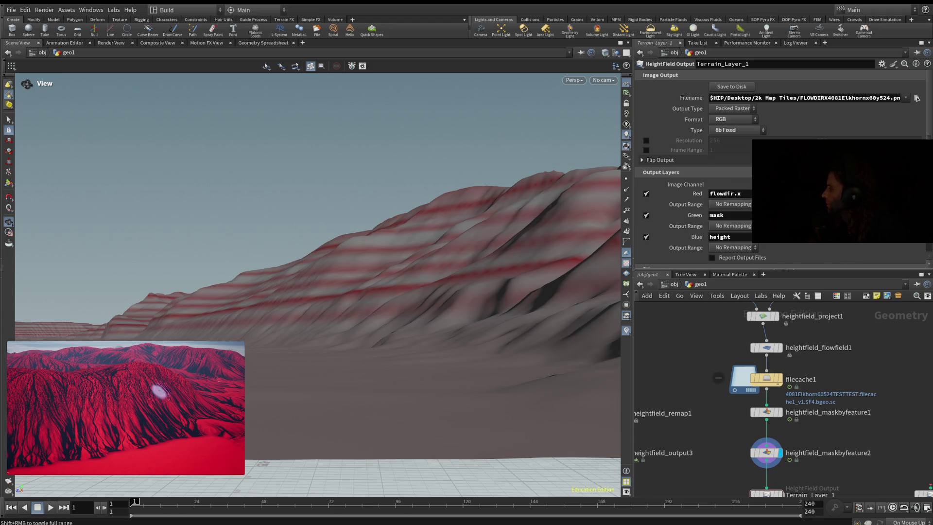
{"action": "mouse_move", "coordinate": [139, 400]}
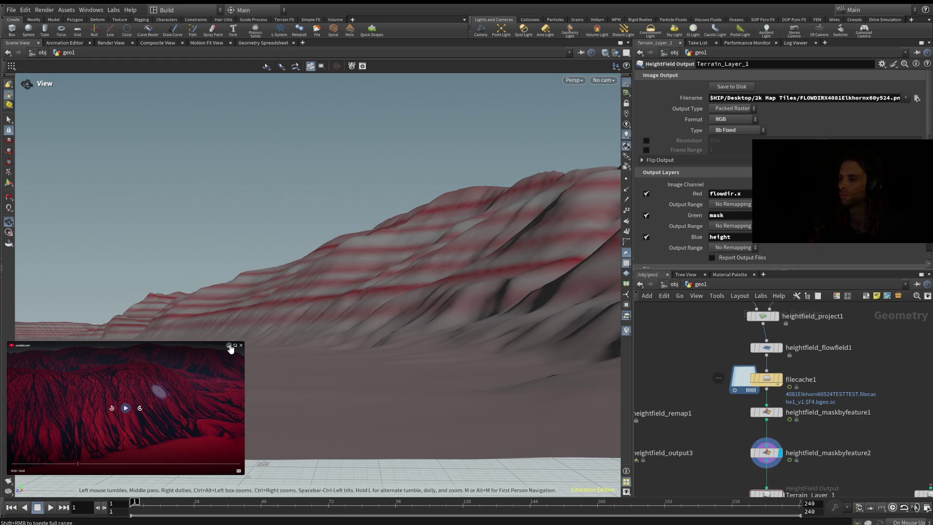
{"action": "left_click", "coordinate": [230, 345]}
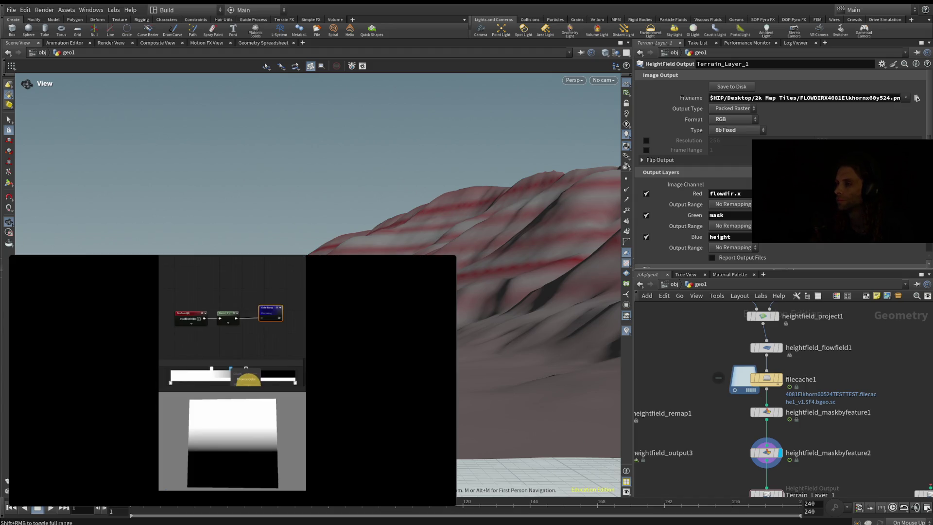
Step: Play the enlarged tutorial, pause it at the Color Ramp node, then resume
{"action": "left_click", "coordinate": [206, 381]}
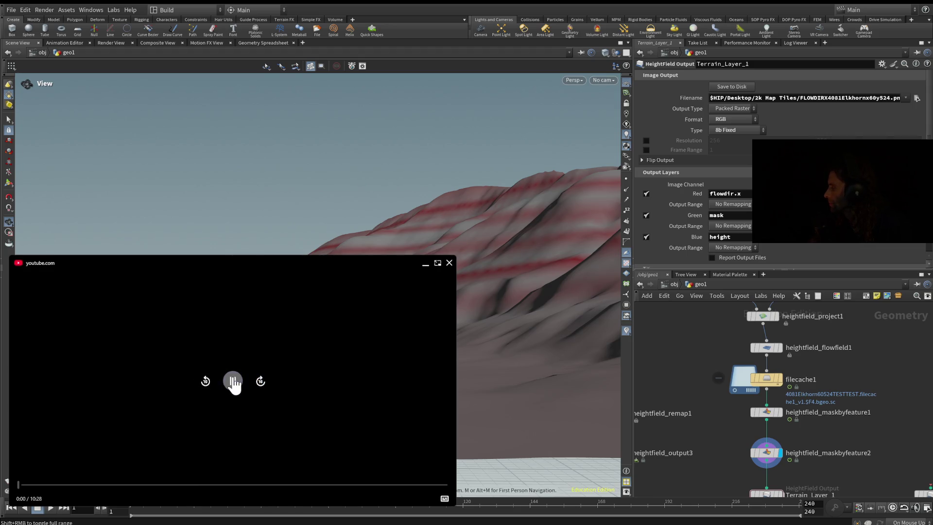
{"action": "left_click", "coordinate": [234, 382]}
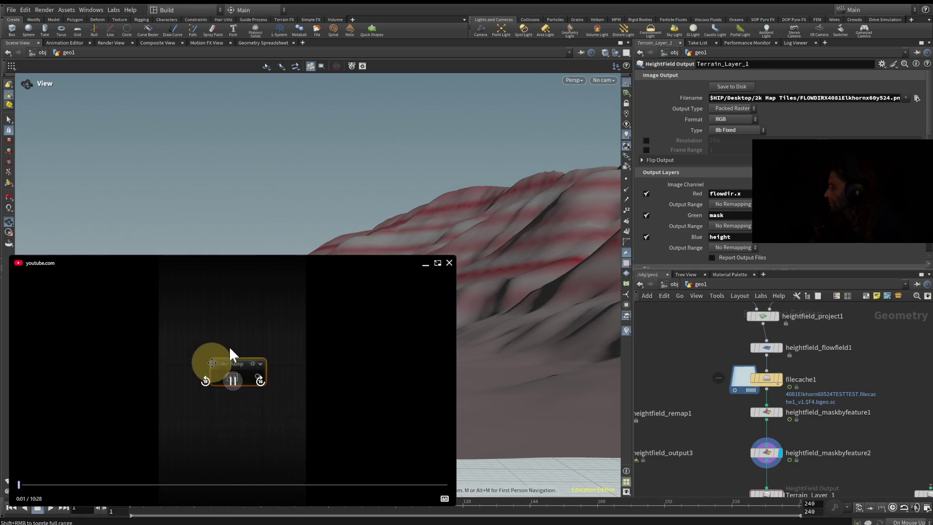
{"action": "left_click", "coordinate": [234, 382]}
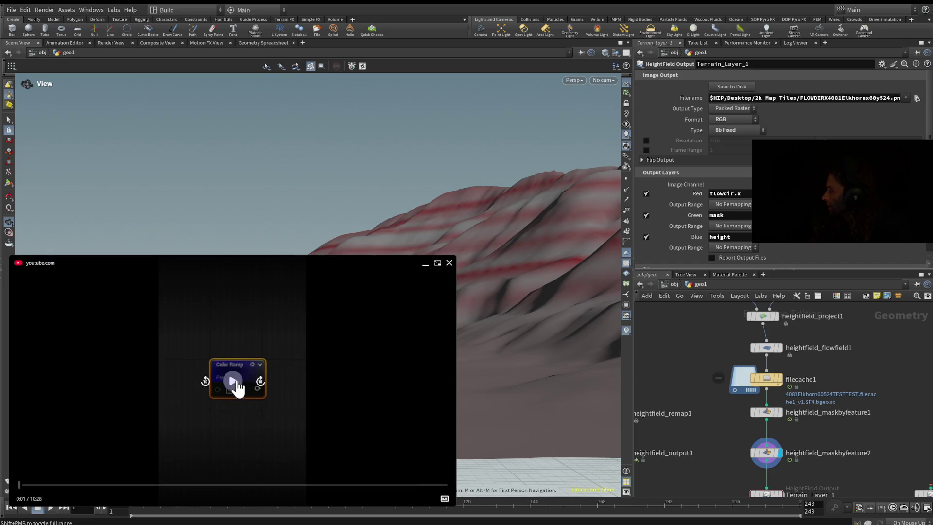
{"action": "left_click", "coordinate": [235, 381]}
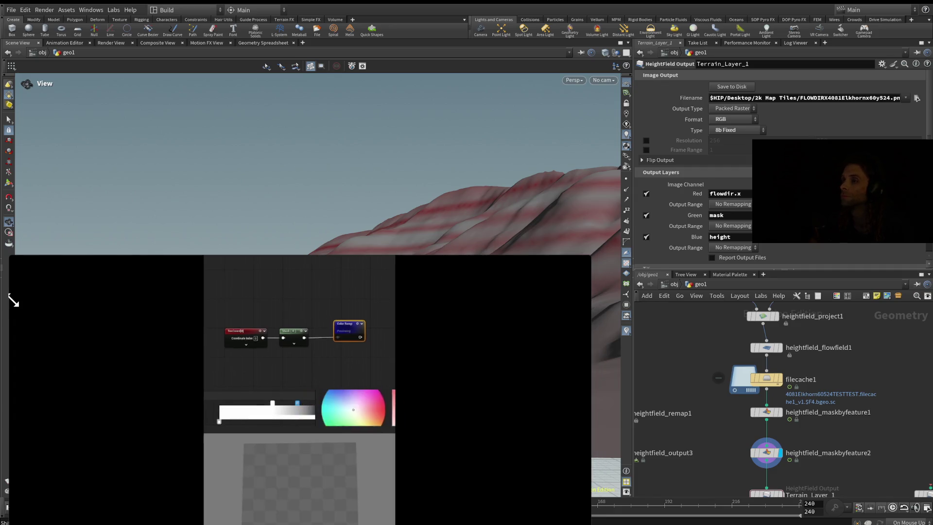
Step: Switch the tutorial's Mask node from the R channel to the G channel
{"action": "mouse_move", "coordinate": [469, 260]}
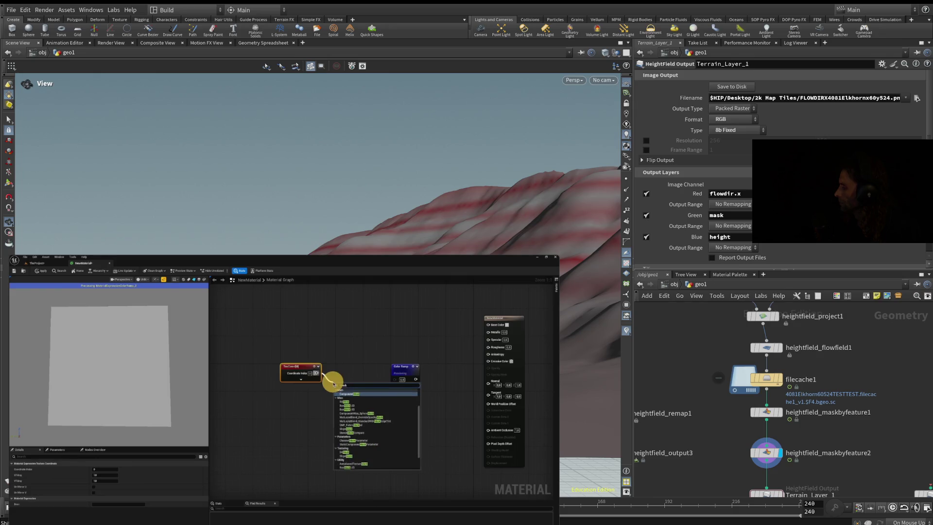
{"action": "mouse_move", "coordinate": [259, 396]}
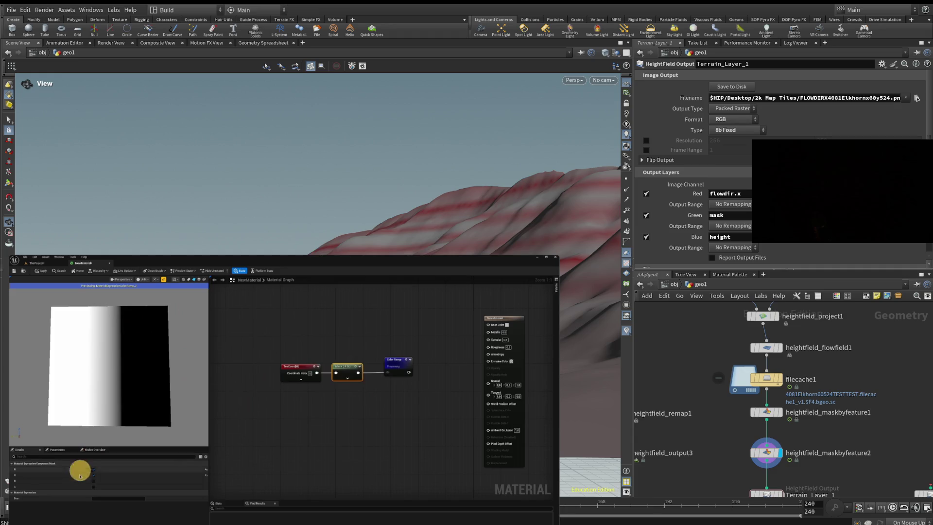
{"action": "left_click", "coordinate": [94, 470]}
{"action": "left_click", "coordinate": [94, 475]}
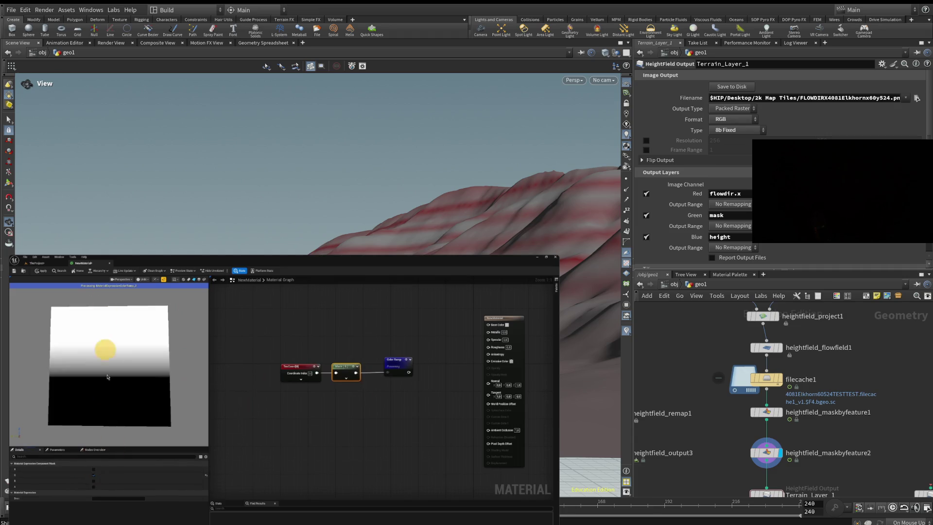
Step: Test 1-x and Multiply (B 4.0) nodes feeding the Color Ramp, then delete both
{"action": "left_click_drag", "start_coordinate": [355, 372], "coordinate": [348, 414]}
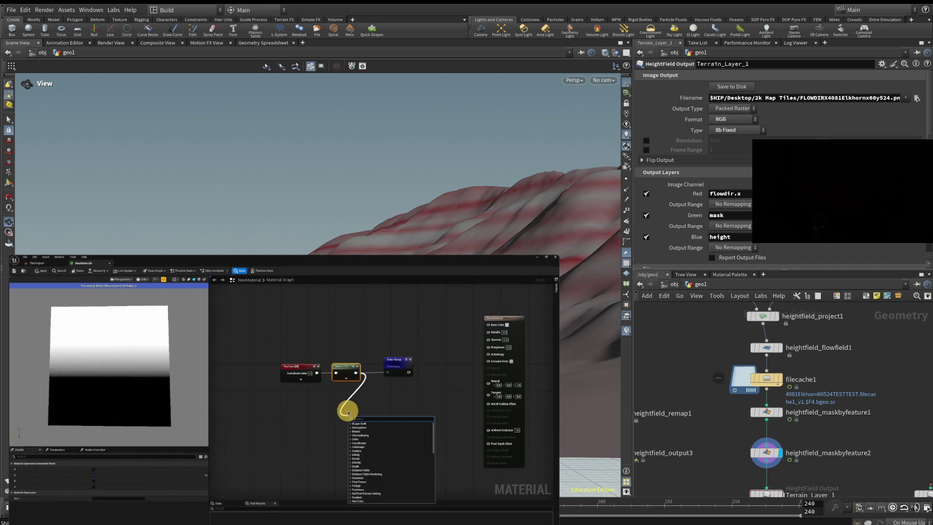
{"action": "type", "text": "1-x"}
{"action": "key", "text": "Return"}
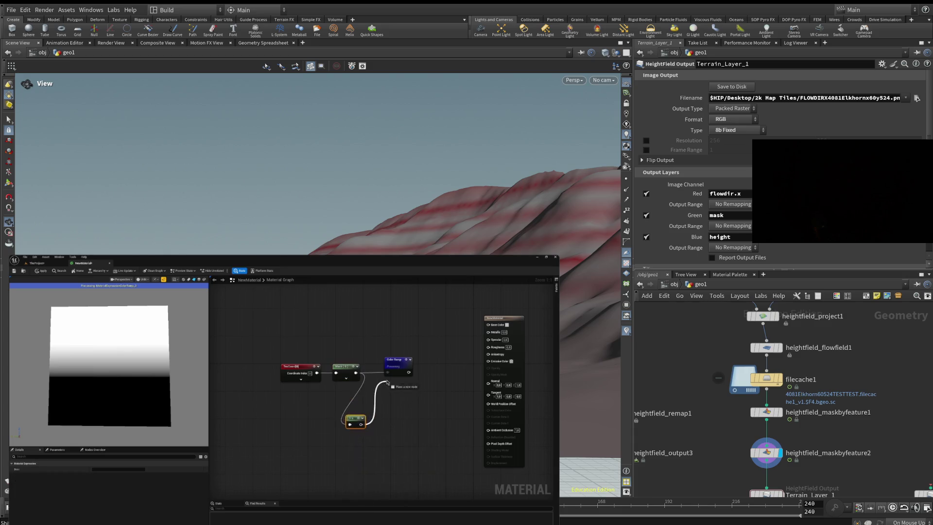
{"action": "mouse_move", "coordinate": [388, 383]}
{"action": "left_mouse_down"}
{"action": "mouse_move", "coordinate": [386, 373]}
{"action": "mouse_move", "coordinate": [344, 394]}
{"action": "left_mouse_up"}
{"action": "type", "text": "multiply"}
{"action": "key", "text": "Return"}
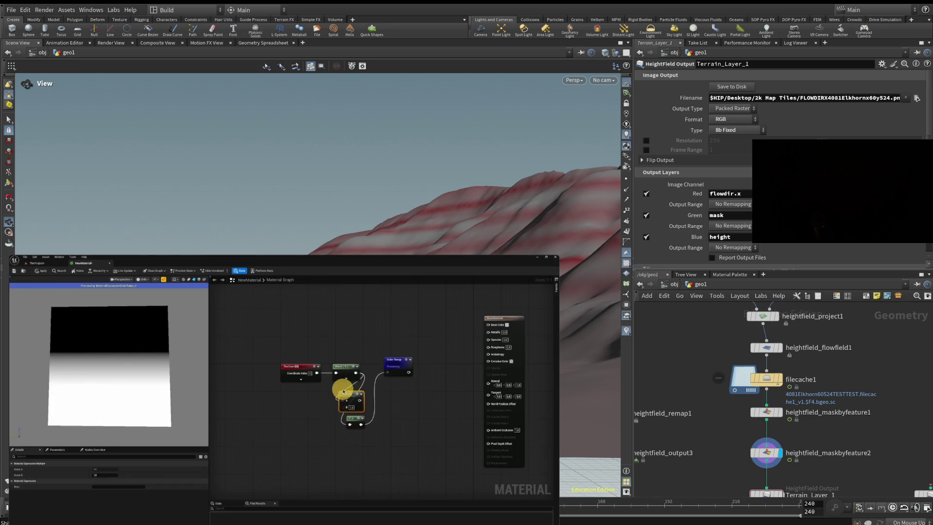
{"action": "left_click_drag", "start_coordinate": [359, 399], "coordinate": [387, 372]}
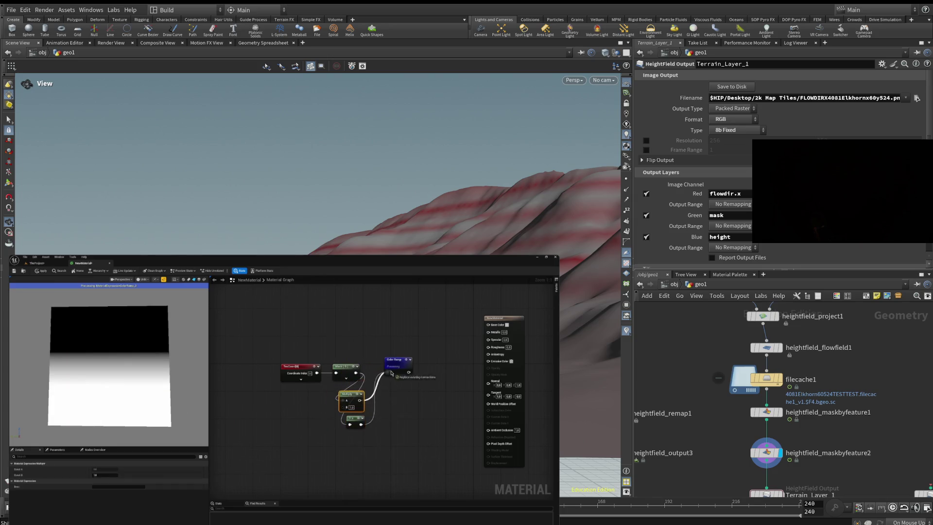
{"action": "key", "text": "Return"}
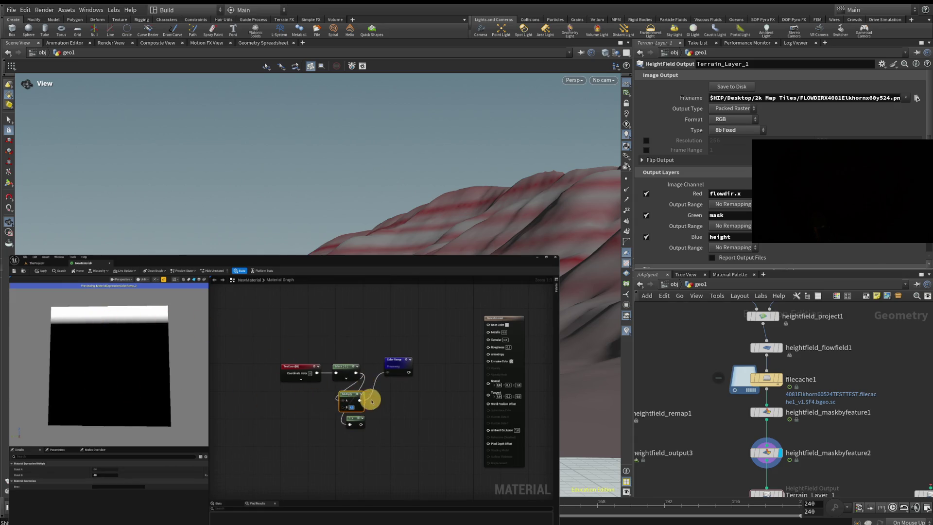
{"action": "key", "text": "Delete"}
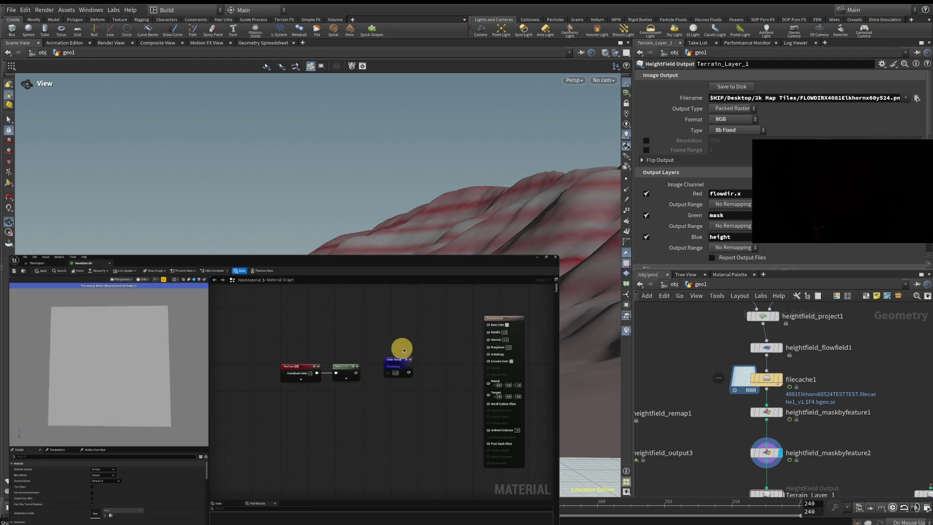
Step: Wire the Mask into the Color Ramp and add a red stop to its gradient
{"action": "left_click_drag", "start_coordinate": [368, 374], "coordinate": [386, 372]}
{"action": "left_click", "coordinate": [391, 368]}
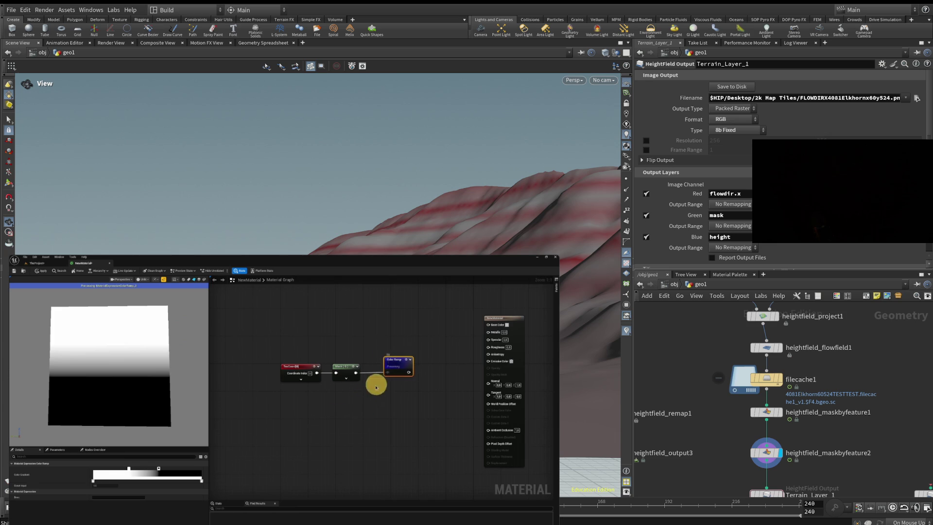
{"action": "left_click", "coordinate": [145, 470]}
{"action": "right_click", "coordinate": [145, 469]}
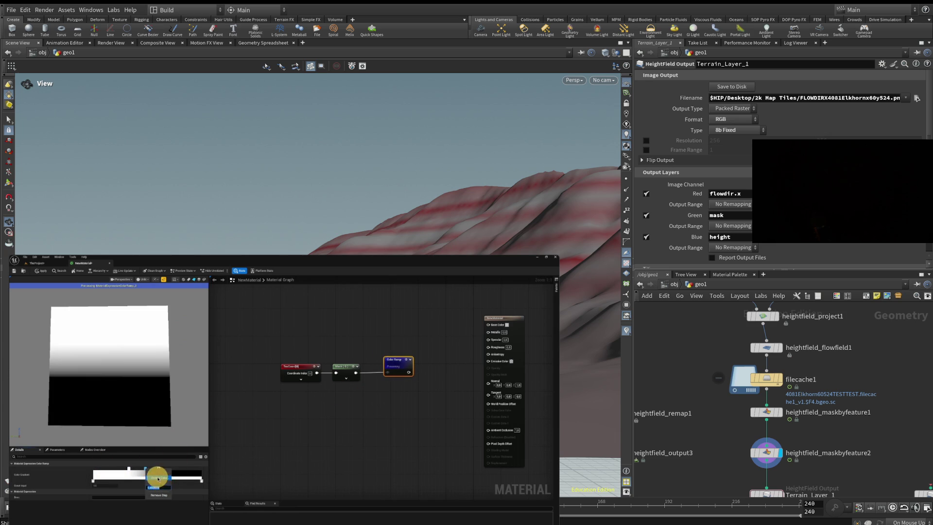
{"action": "left_click", "coordinate": [158, 477]}
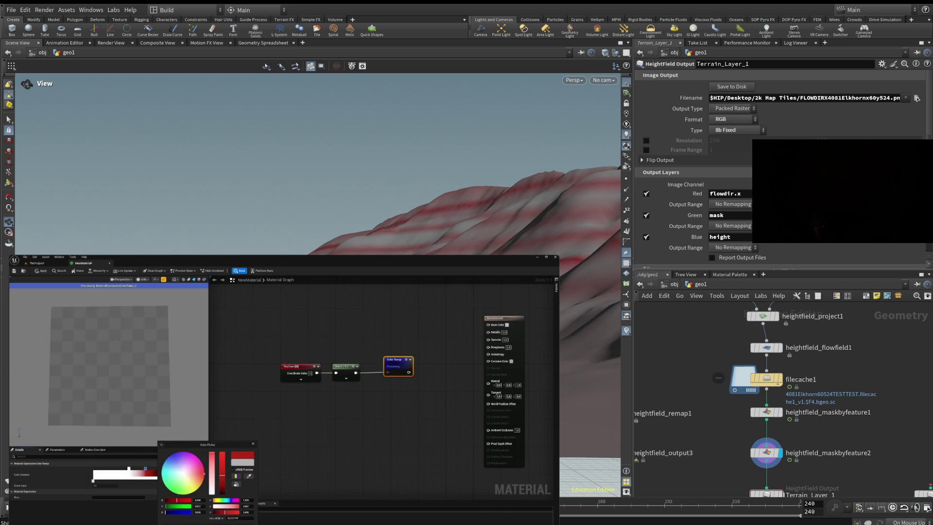
{"action": "left_click", "coordinate": [91, 461]}
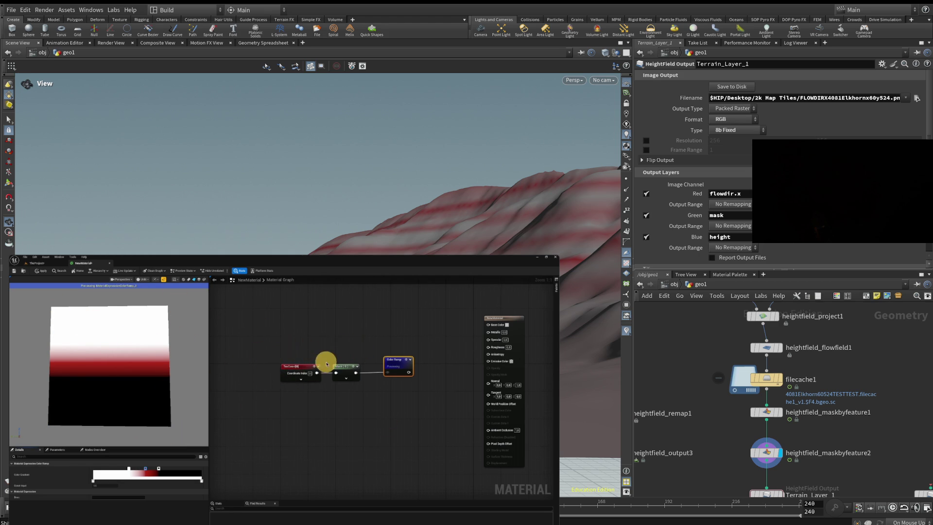
Step: Add a Noise node, preview it, and adjust its Scale value
{"action": "right_click", "coordinate": [295, 402]}
{"action": "type", "text": "mask"}
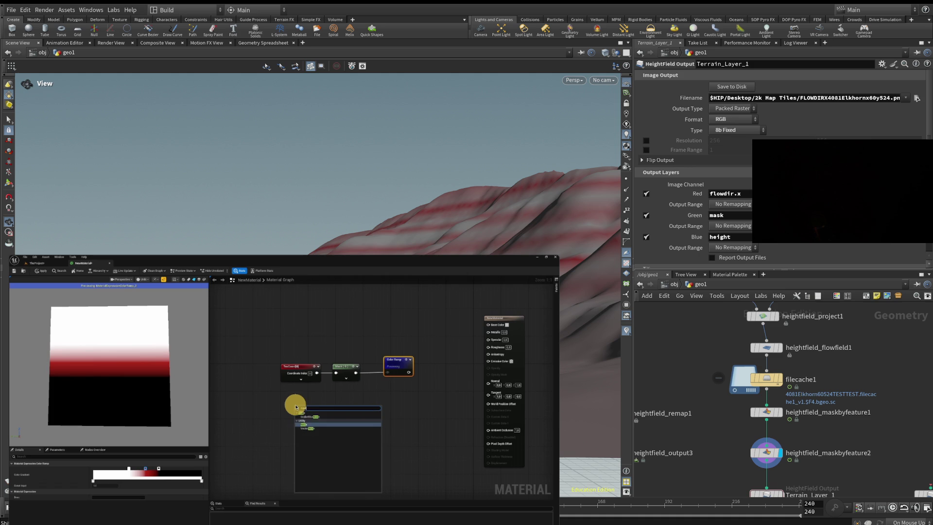
{"action": "key", "text": "Return"}
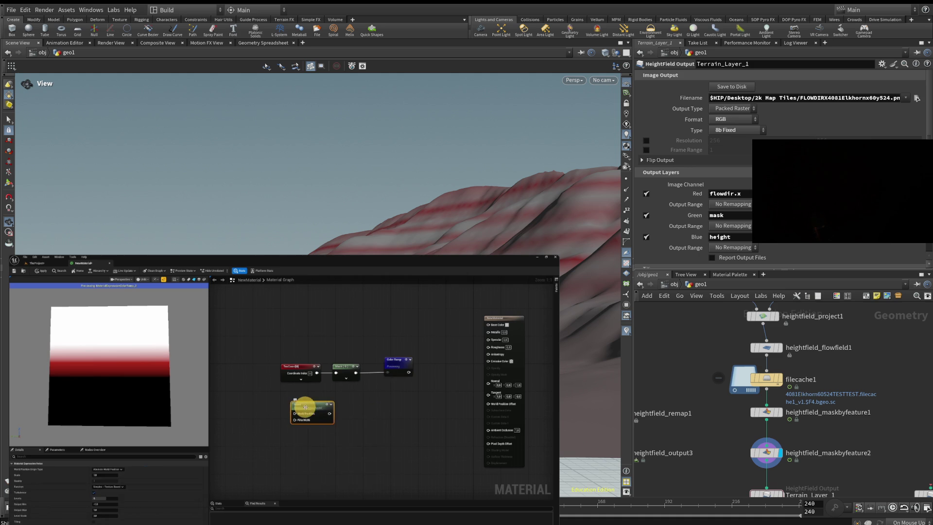
{"action": "key", "text": "space"}
{"action": "left_click", "coordinate": [112, 475]}
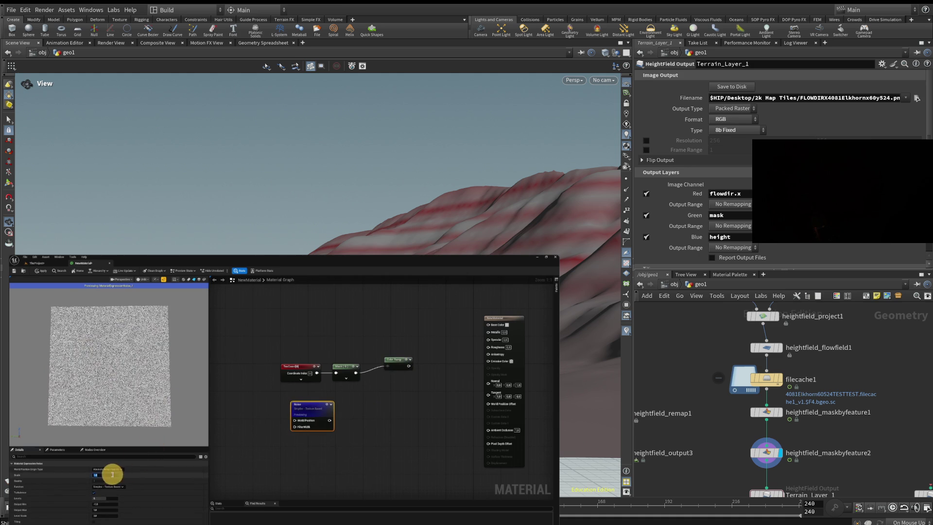
{"action": "key", "text": "Return"}
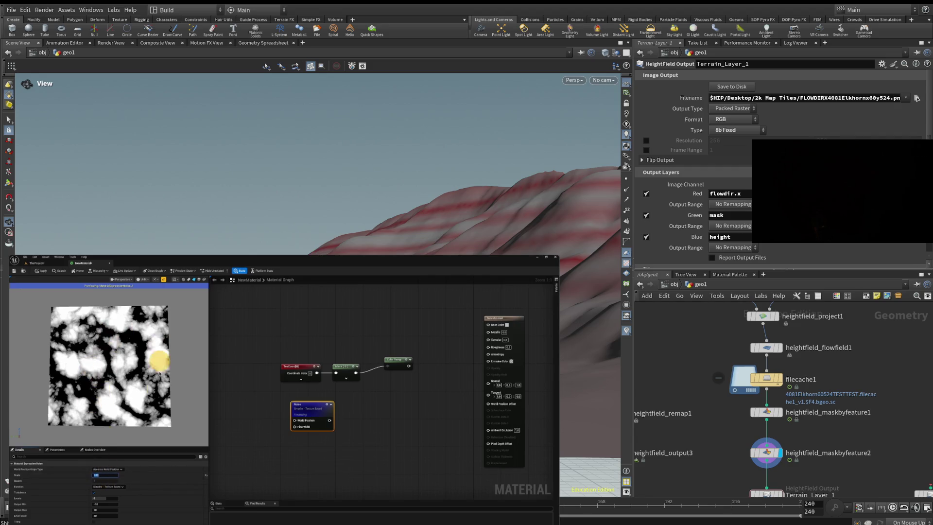
Step: Connect the Noise into the Color Ramp placed below it and preview the result
{"action": "left_click_drag", "start_coordinate": [329, 420], "coordinate": [377, 393]}
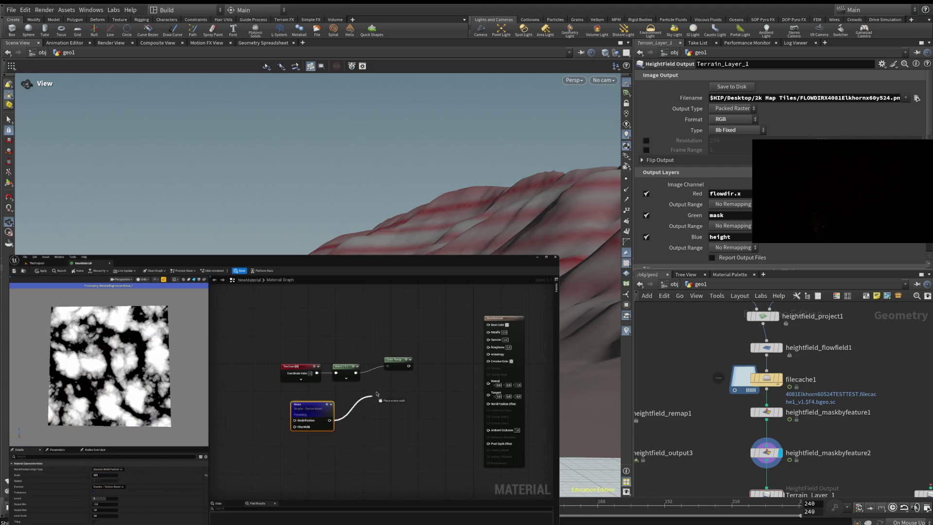
{"action": "mouse_move", "coordinate": [394, 362]}
{"action": "left_mouse_down"}
{"action": "mouse_move", "coordinate": [383, 406]}
{"action": "mouse_move", "coordinate": [361, 417]}
{"action": "left_mouse_up"}
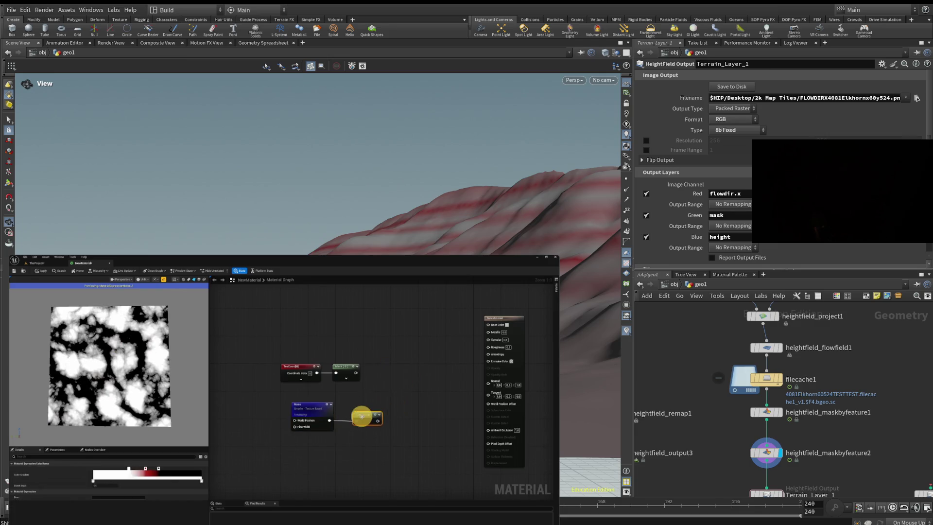
{"action": "key", "text": "space"}
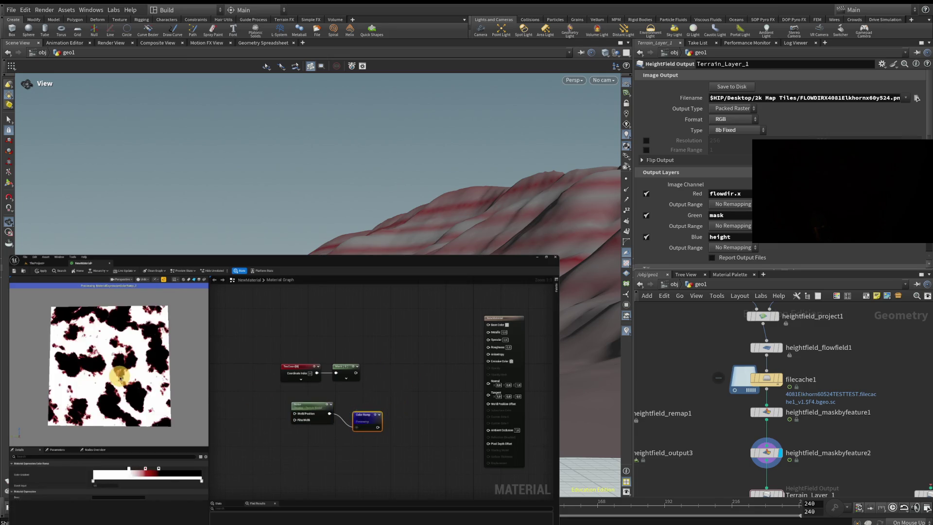
{"action": "scroll", "coordinate": [107, 372], "scroll_direction": "up", "scroll_amount": 3}
{"action": "scroll", "coordinate": [107, 372], "scroll_direction": "up", "scroll_amount": 3}
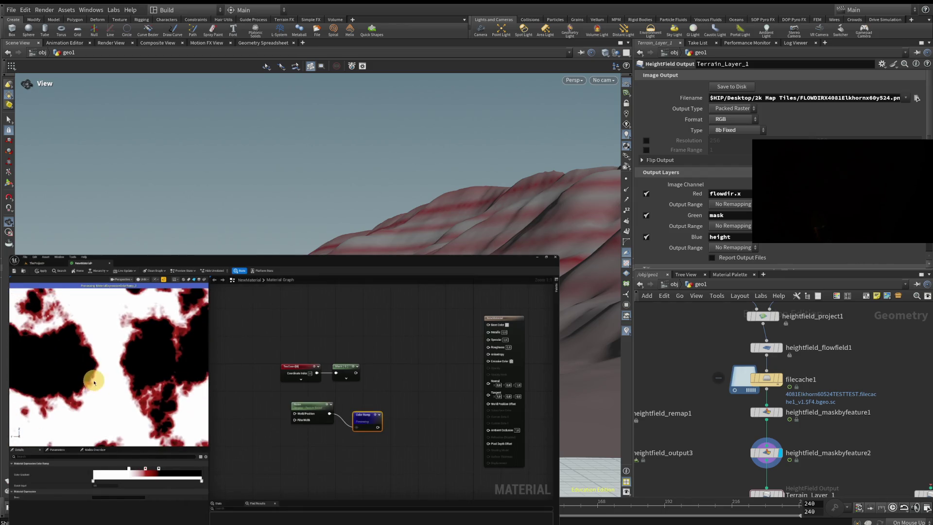
{"action": "scroll", "coordinate": [95, 384], "scroll_direction": "down", "scroll_amount": 5}
{"action": "scroll", "coordinate": [98, 395], "scroll_direction": "up", "scroll_amount": 2}
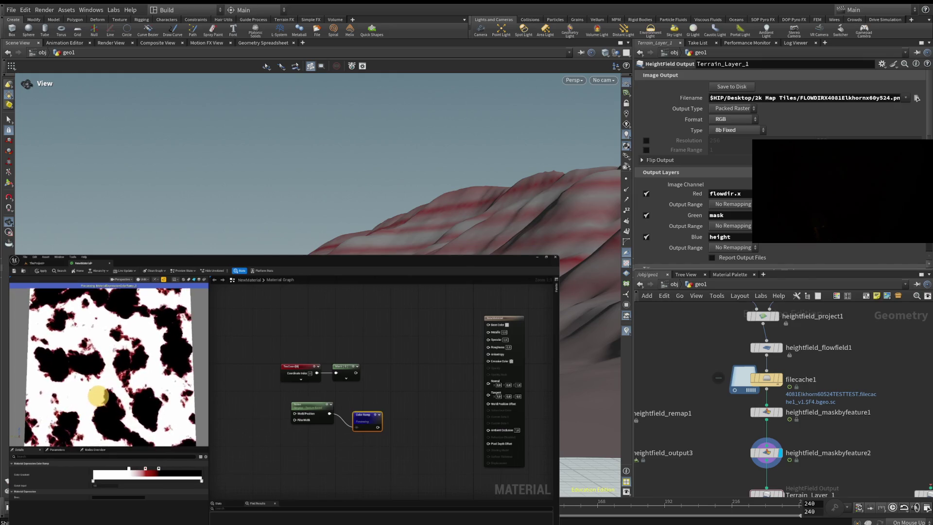
{"action": "scroll", "coordinate": [98, 396], "scroll_direction": "down", "scroll_amount": 2}
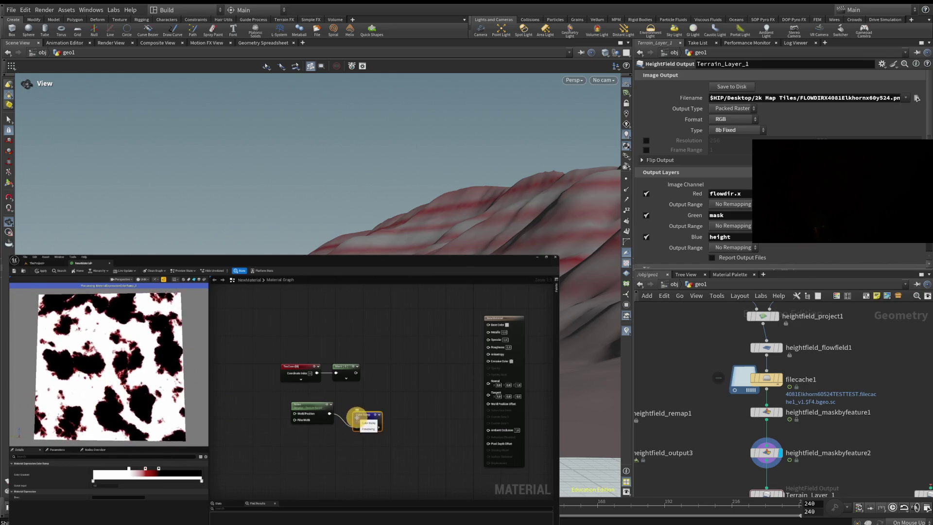
Step: Compare the raw Noise preview with the Color Ramp preview
{"action": "left_click", "coordinate": [297, 404]}
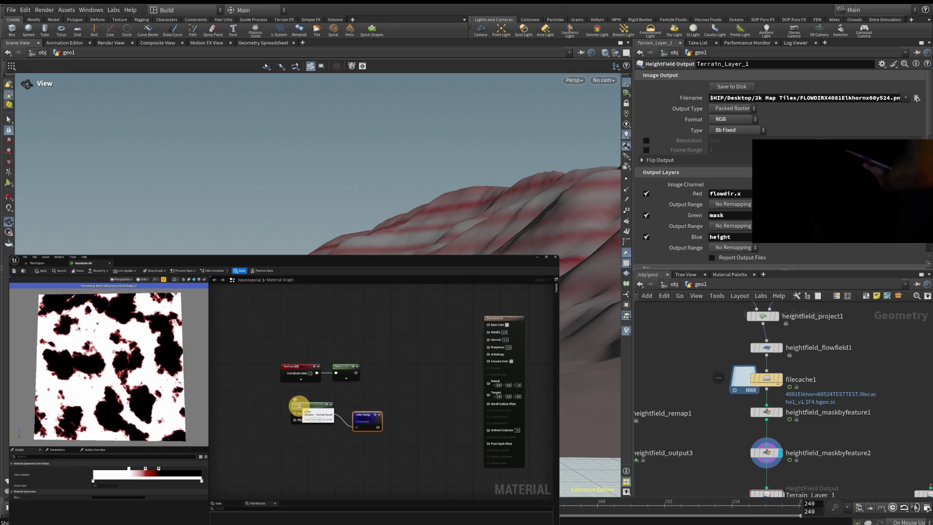
{"action": "left_click", "coordinate": [122, 396]}
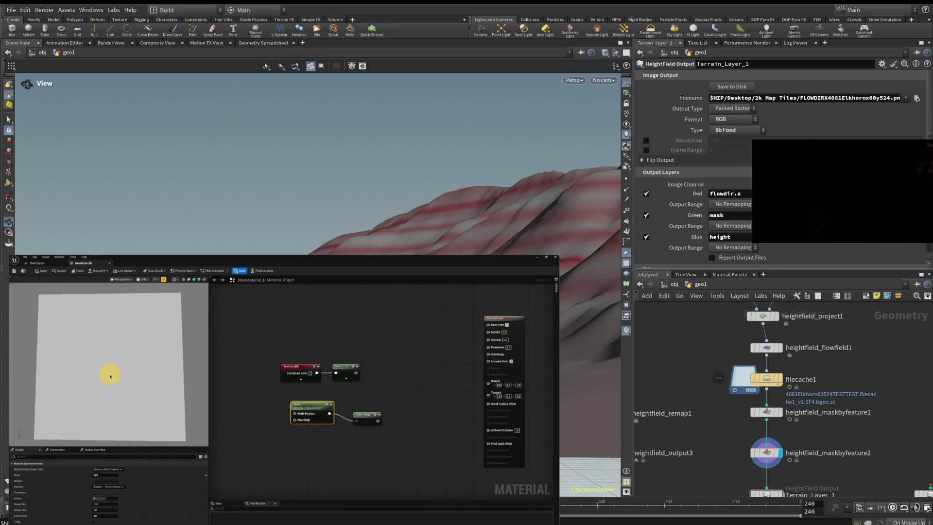
{"action": "key", "text": "space"}
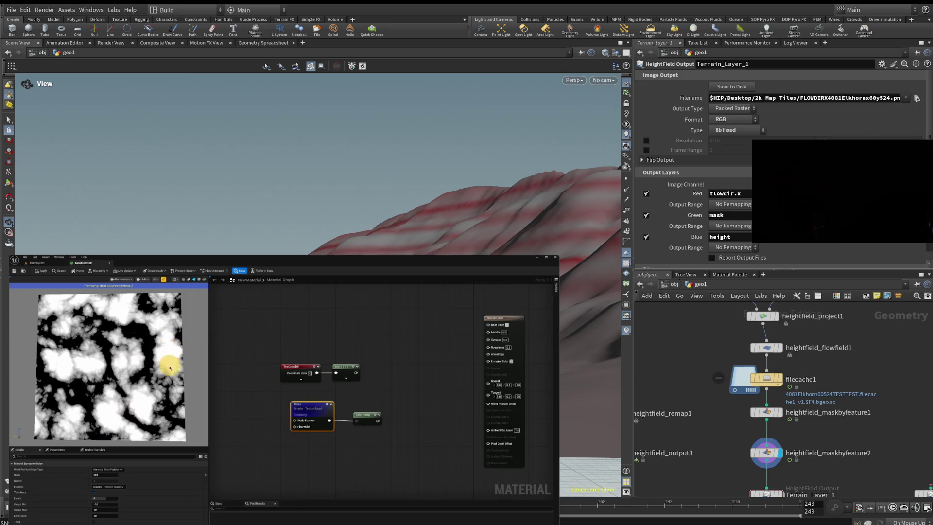
{"action": "left_click", "coordinate": [368, 415]}
{"action": "key", "text": "space"}
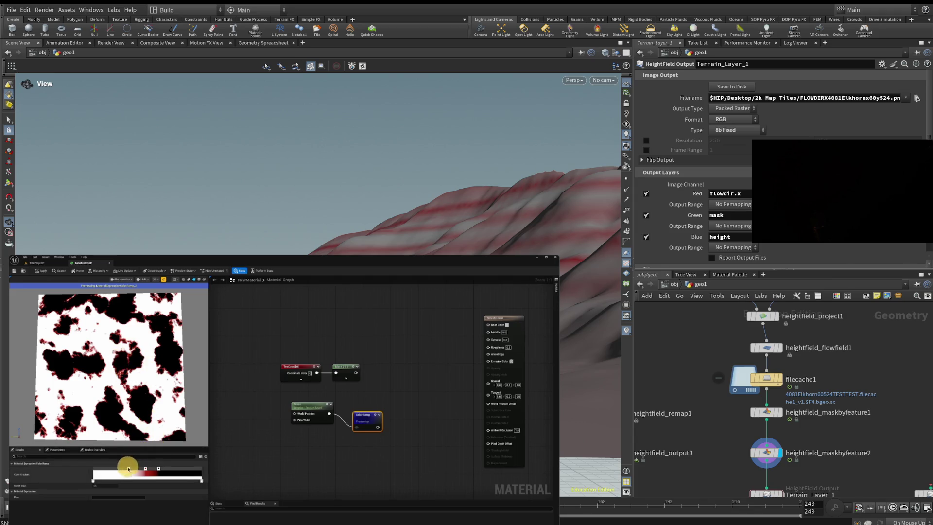
{"action": "left_click", "coordinate": [163, 470]}
Step: Add a dark stop to the ramp and compare the Noise and Color Ramp previews
{"action": "left_click_drag", "start_coordinate": [125, 468], "coordinate": [108, 468]}
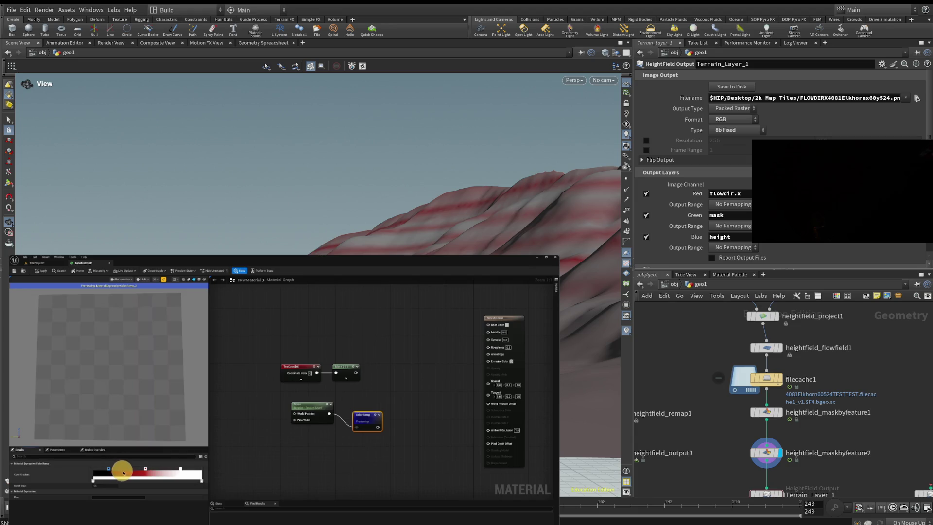
{"action": "left_click", "coordinate": [304, 407]}
{"action": "key", "text": "space"}
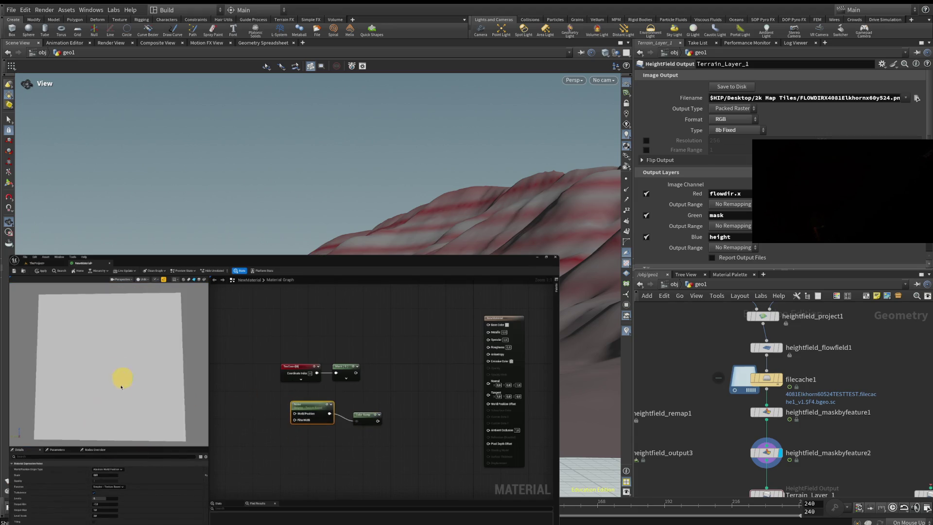
{"action": "left_click", "coordinate": [359, 416]}
{"action": "key", "text": "space"}
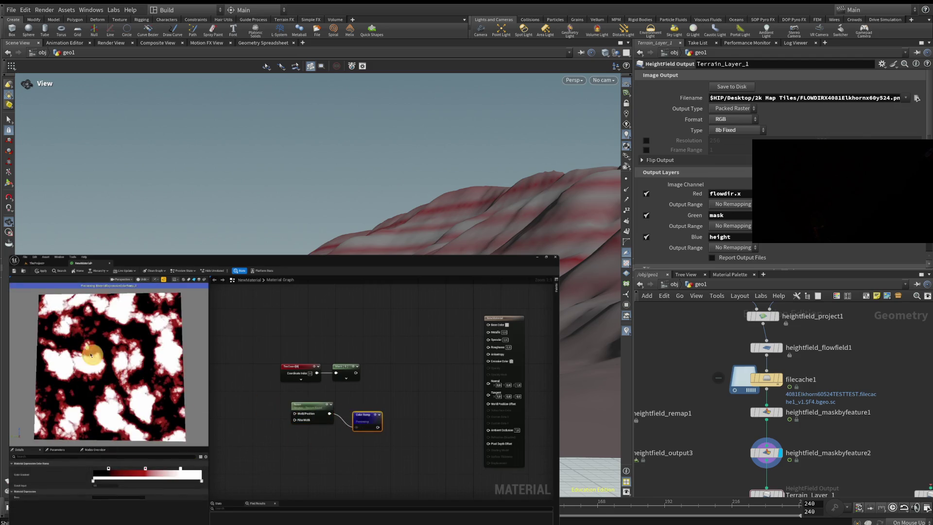
Step: Add another gradient stop and set its colour to green
{"action": "left_click", "coordinate": [130, 471]}
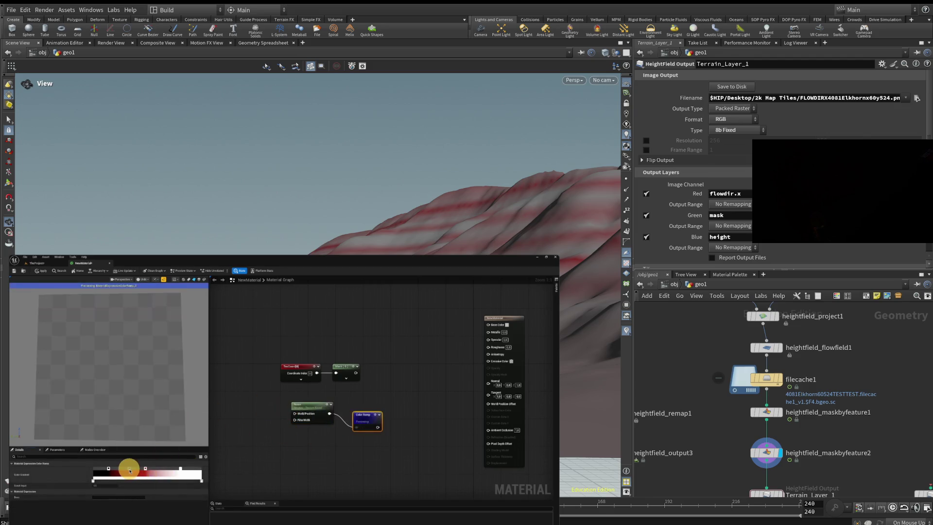
{"action": "double_click", "coordinate": [129, 471]}
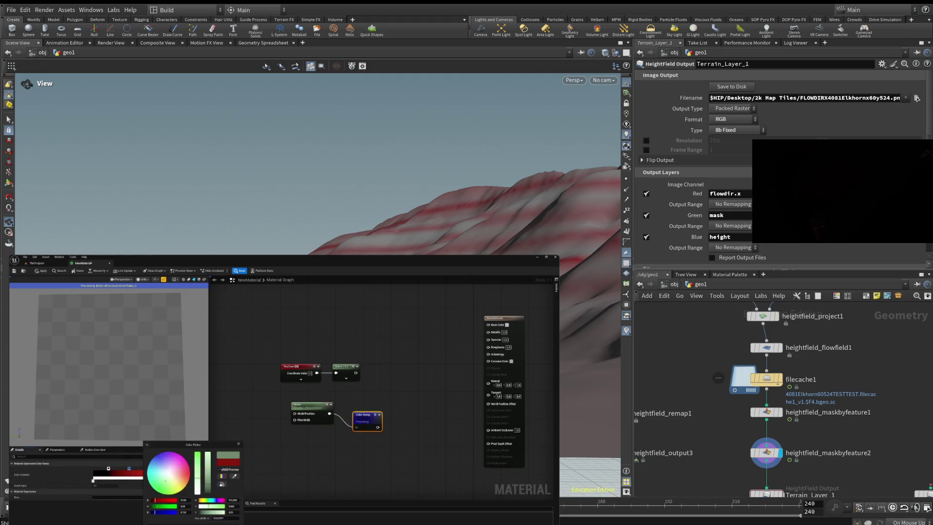
{"action": "left_click", "coordinate": [148, 493]}
{"action": "left_click", "coordinate": [206, 472]}
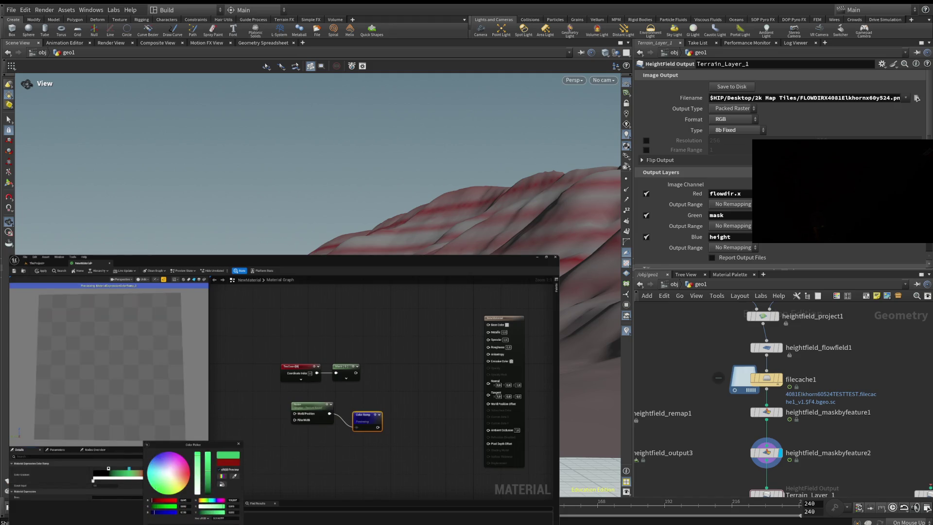
{"action": "key", "text": "Return"}
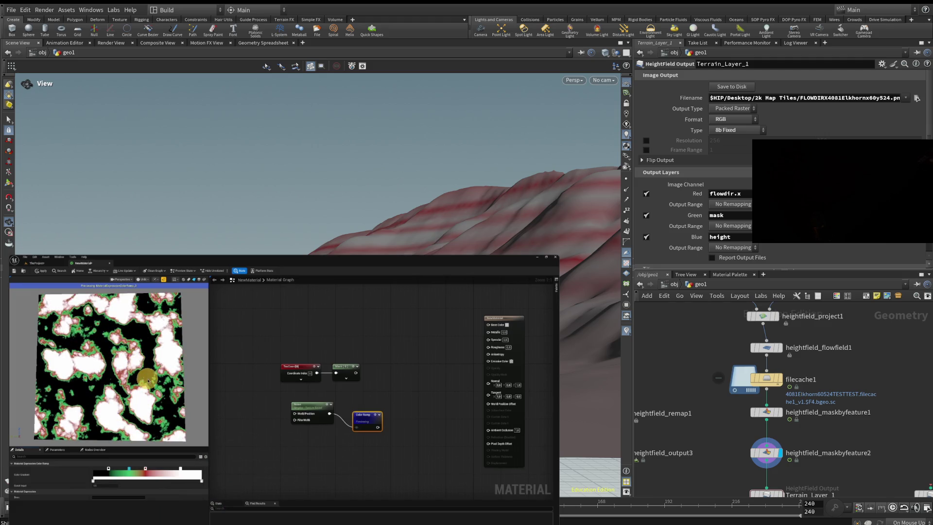
{"action": "left_click", "coordinate": [309, 411]}
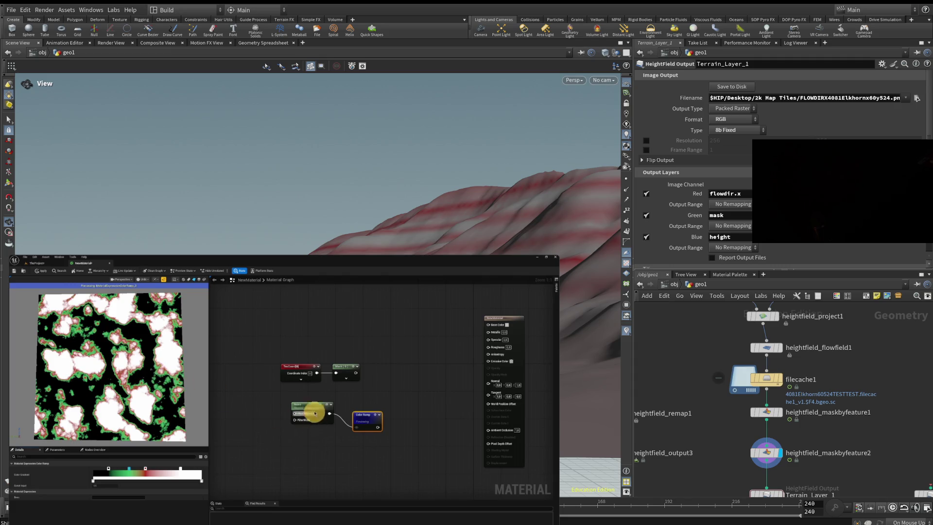
{"action": "right_click", "coordinate": [300, 444]}
Step: Add a Texture Sample node using the T_RGB_Mask texture
{"action": "type", "text": "texture"}
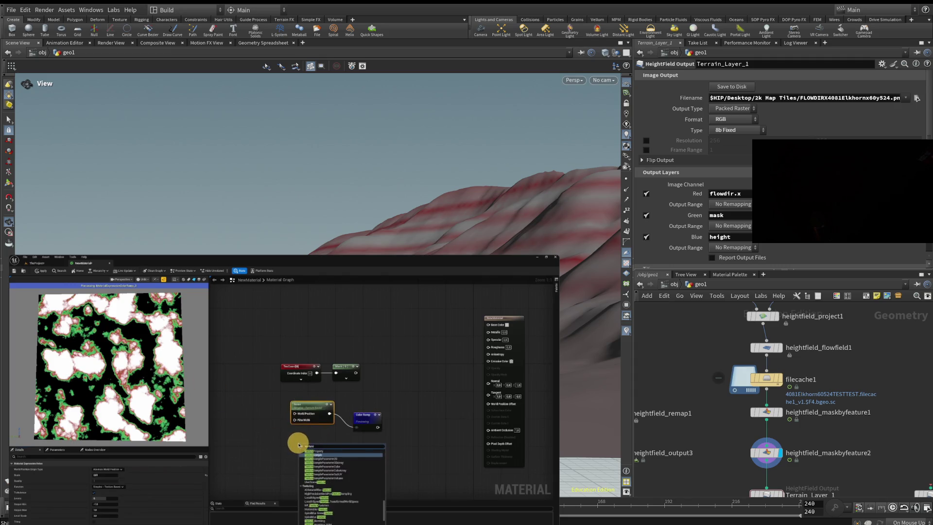
{"action": "key", "text": "Return"}
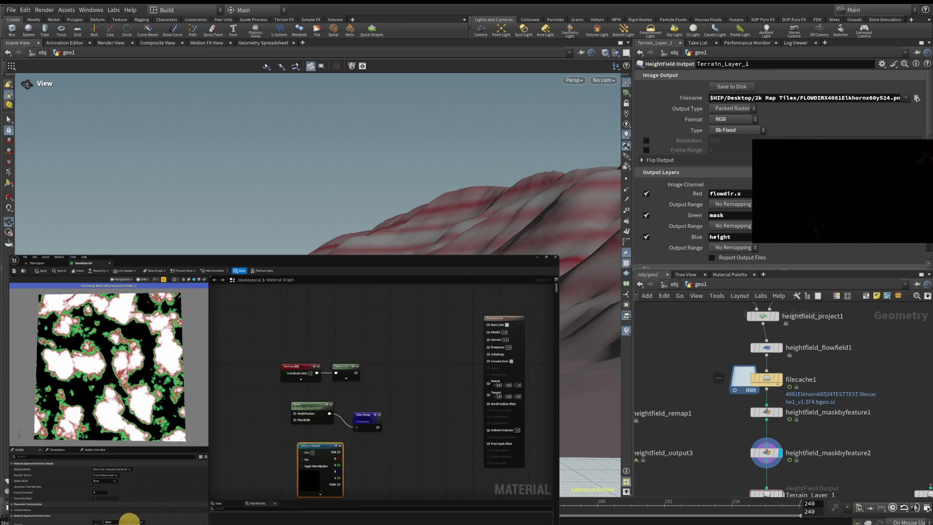
{"action": "left_click", "coordinate": [131, 517]}
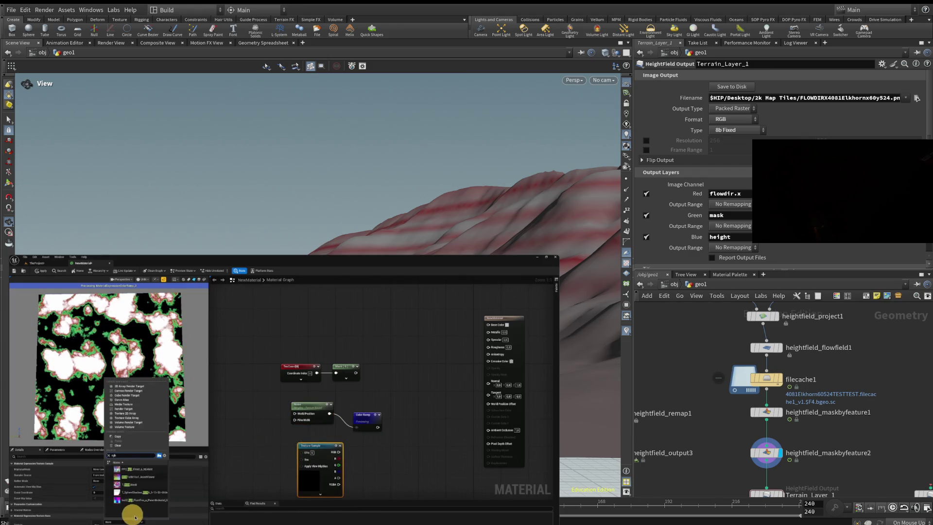
{"action": "left_click", "coordinate": [145, 483]}
Step: Feed the texture's G channel into the Color Ramp and tidy the node layout
{"action": "left_click_drag", "start_coordinate": [339, 451], "coordinate": [357, 427]}
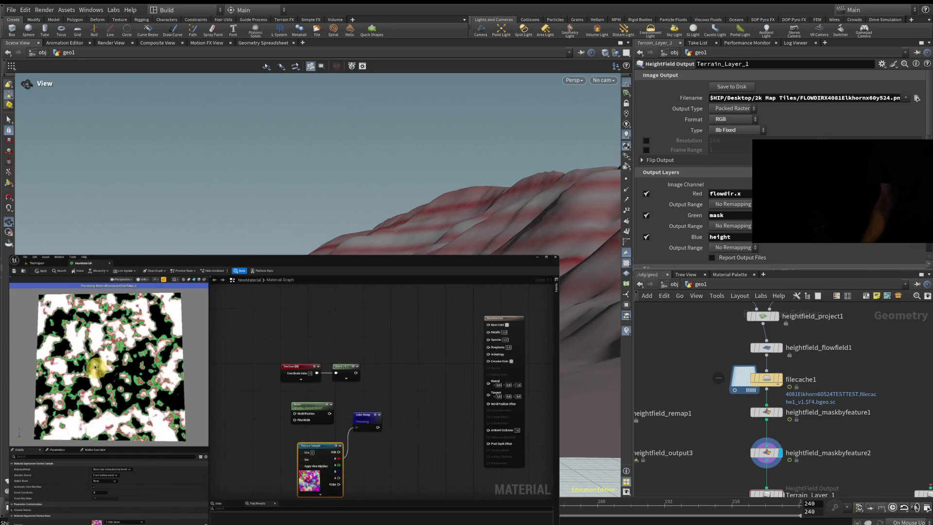
{"action": "left_click_drag", "start_coordinate": [337, 465], "coordinate": [357, 427]}
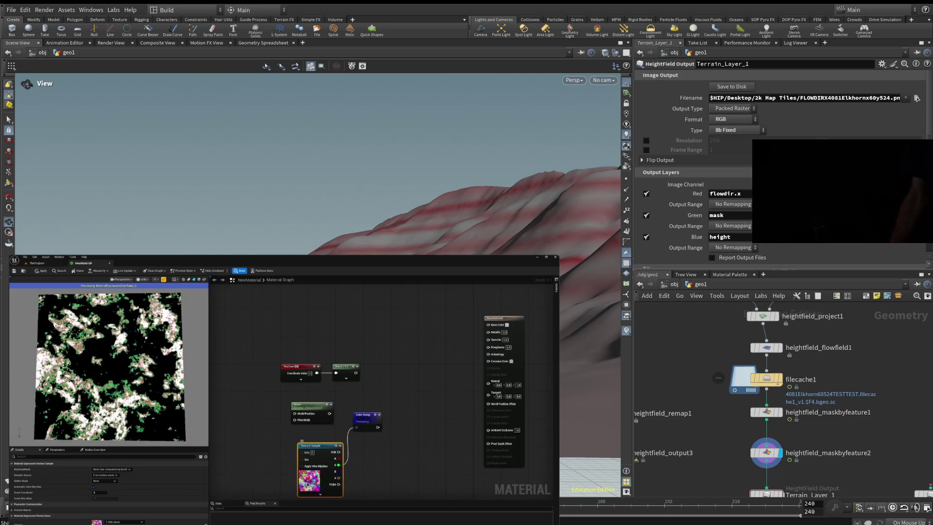
{"action": "mouse_move", "coordinate": [306, 482]}
{"action": "left_mouse_down"}
{"action": "mouse_move", "coordinate": [286, 477]}
{"action": "mouse_move", "coordinate": [300, 468]}
{"action": "left_mouse_up"}
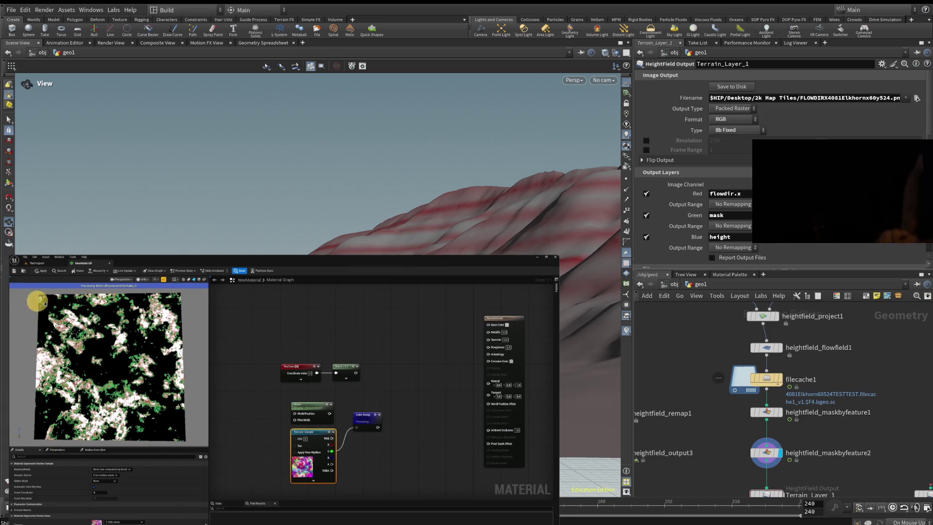
{"action": "left_click_drag", "start_coordinate": [360, 421], "coordinate": [358, 445]}
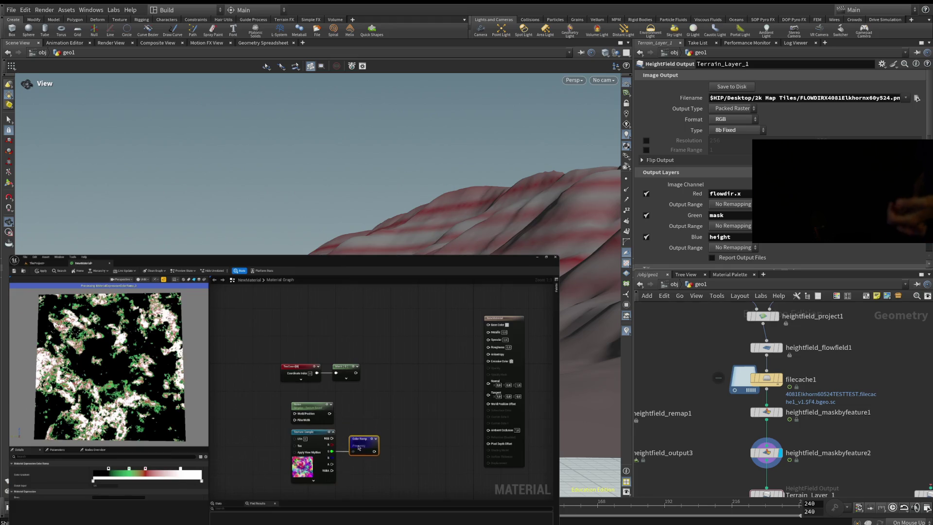
{"action": "mouse_move", "coordinate": [202, 385]}
{"action": "left_mouse_down"}
{"action": "mouse_move", "coordinate": [135, 364]}
{"action": "mouse_move", "coordinate": [118, 372]}
{"action": "left_mouse_up"}
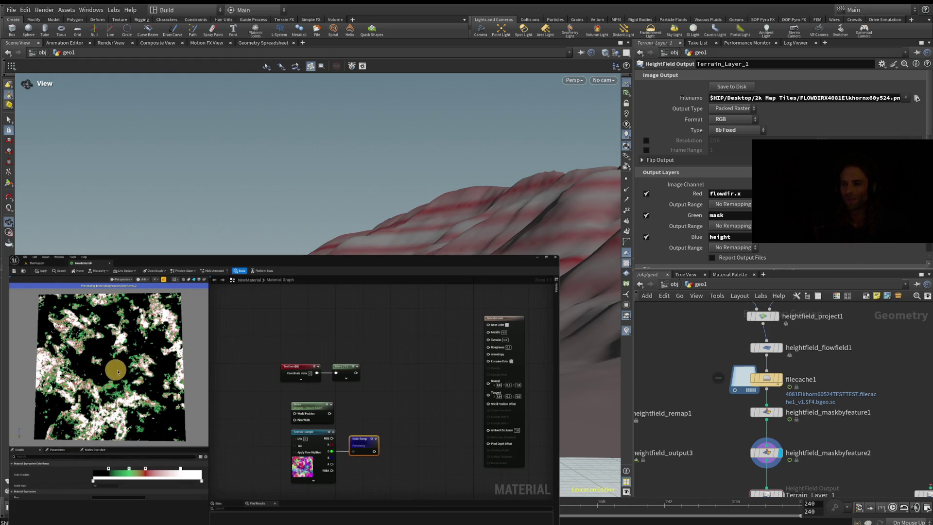
{"action": "left_click", "coordinate": [358, 443]}
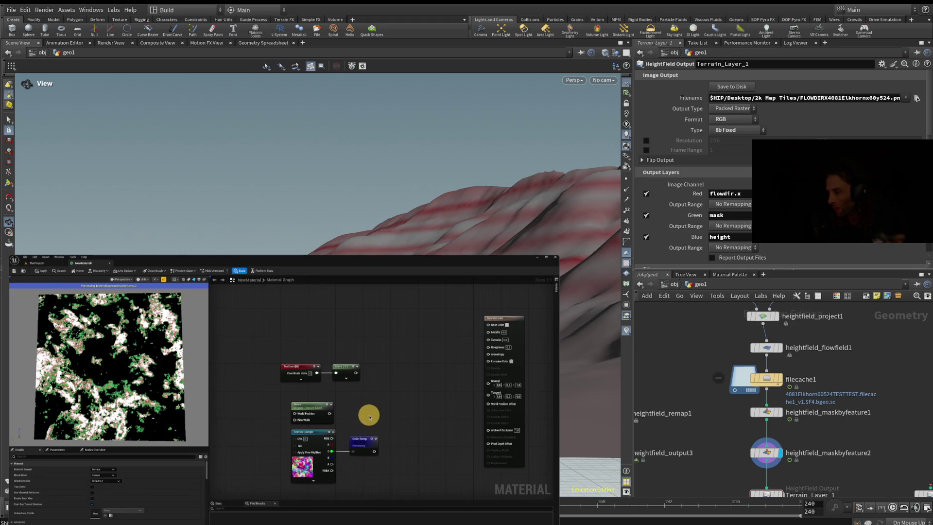
{"action": "mouse_move", "coordinate": [49, 462]}
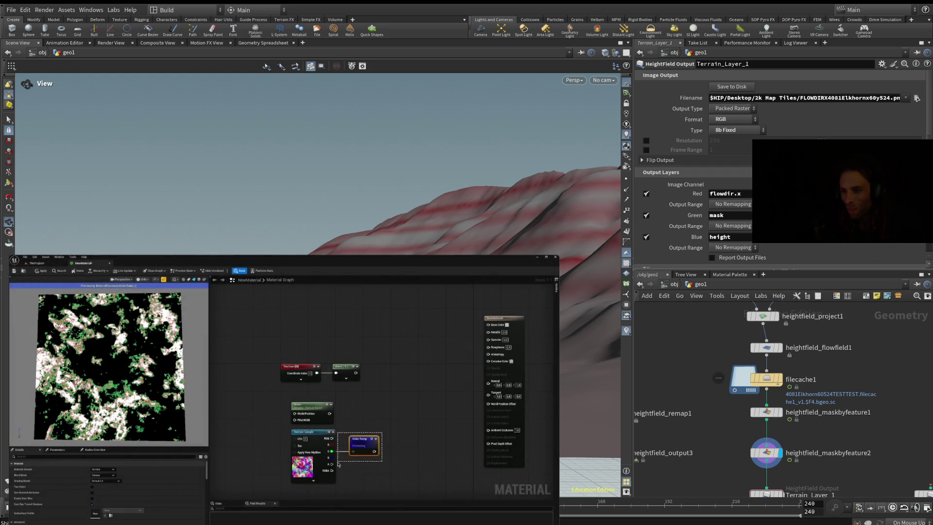
{"action": "mouse_move", "coordinate": [199, 369]}
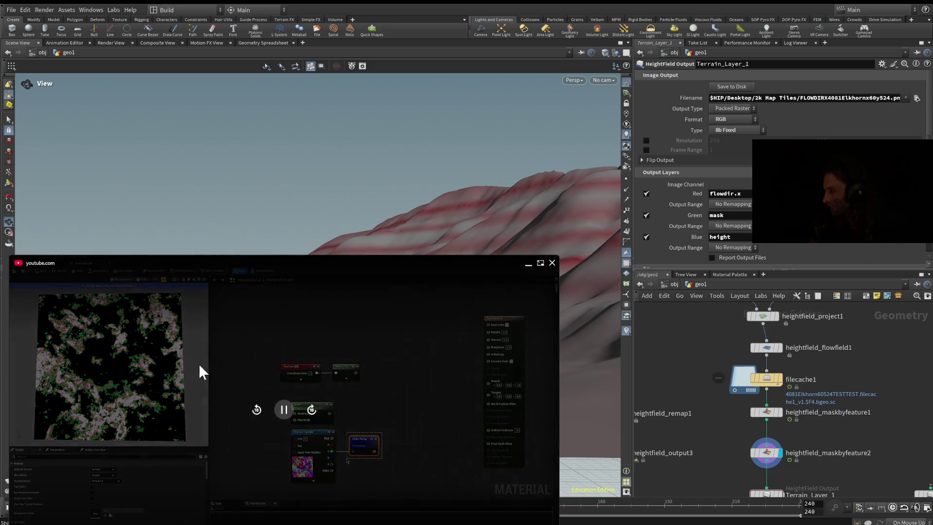
Step: Pause the tutorial in the picture-in-picture player
{"action": "left_click", "coordinate": [286, 411]}
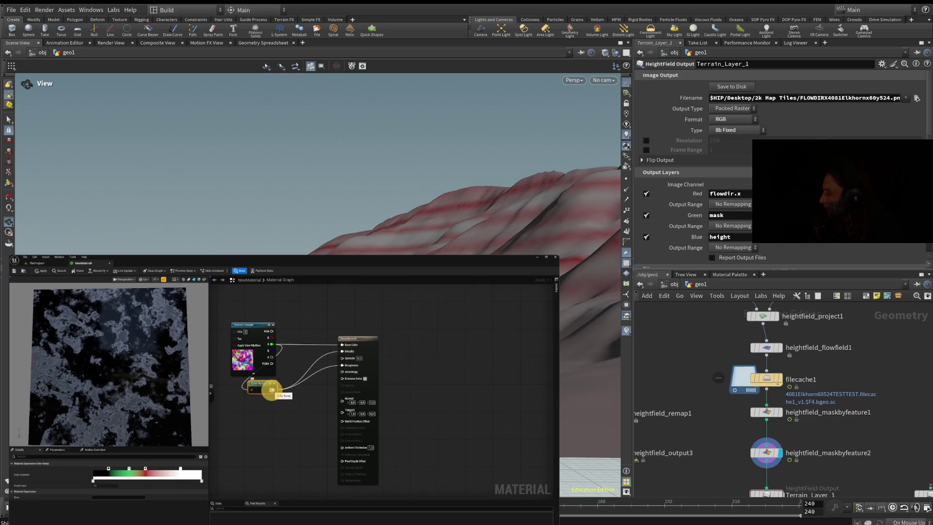
Step: Rewind the Unreal tutorial 10 seconds and resume it to see the peach-orange colour ramp
{"action": "mouse_move", "coordinate": [282, 413]}
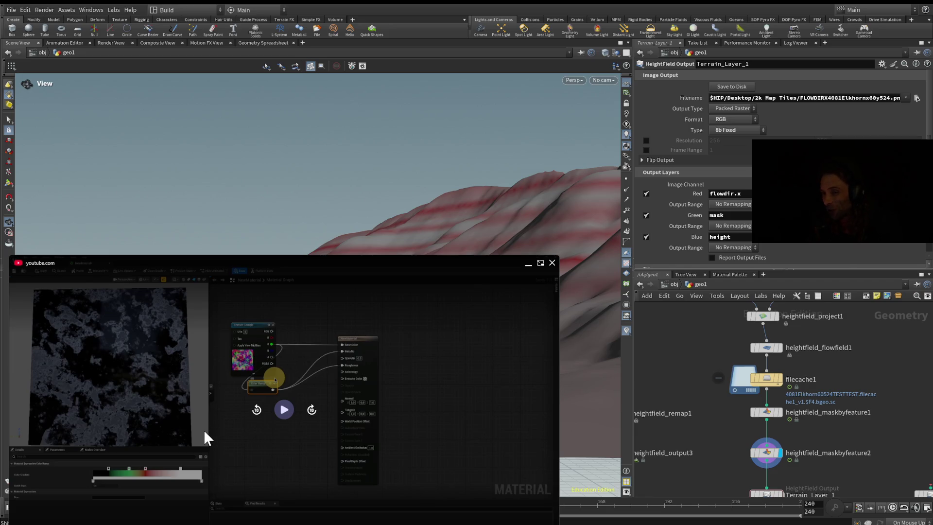
{"action": "left_click", "coordinate": [257, 411]}
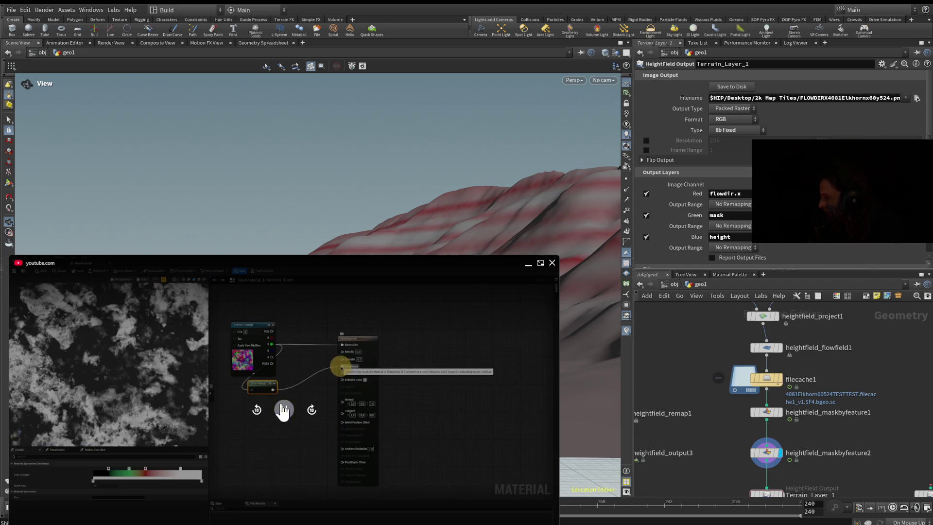
{"action": "left_click", "coordinate": [283, 410]}
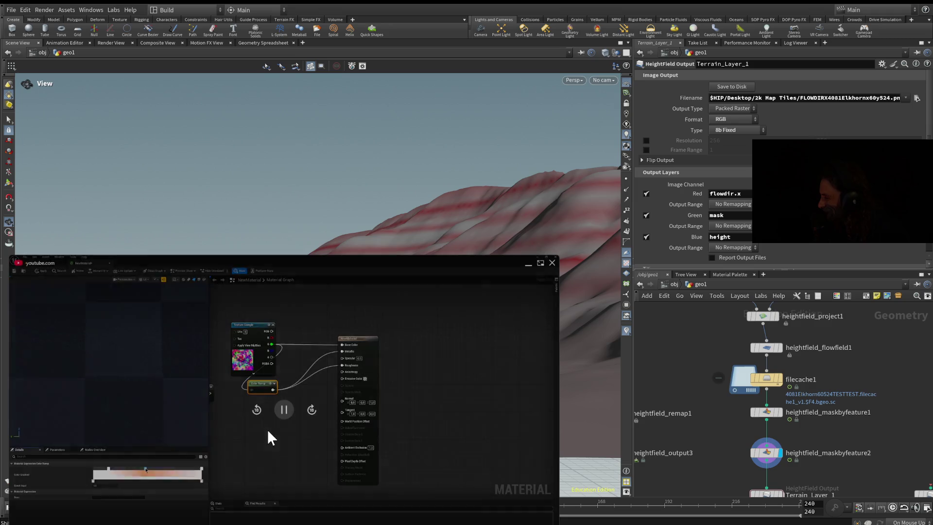
Step: Pause and resume the tutorial twice while it shows the colour picker on the ramp colours
{"action": "left_click", "coordinate": [283, 410]}
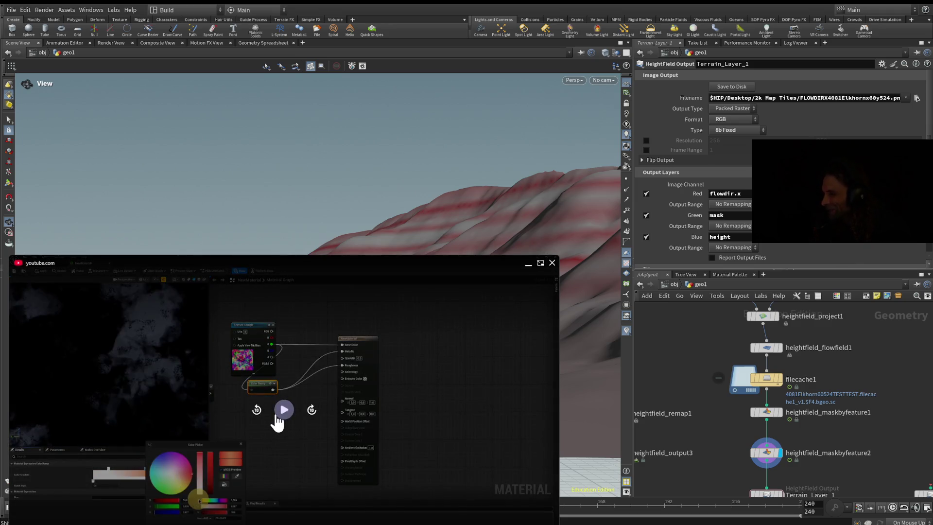
{"action": "left_click", "coordinate": [276, 416]}
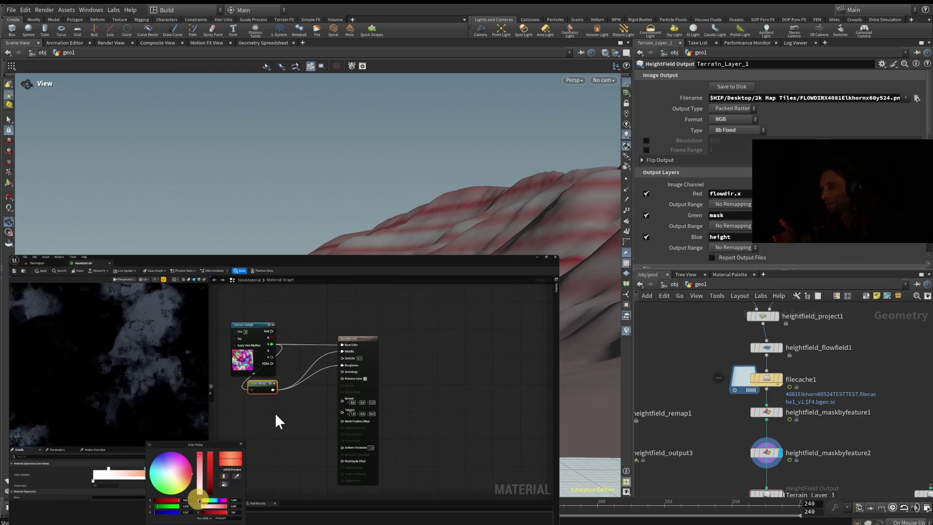
{"action": "left_click", "coordinate": [275, 415]}
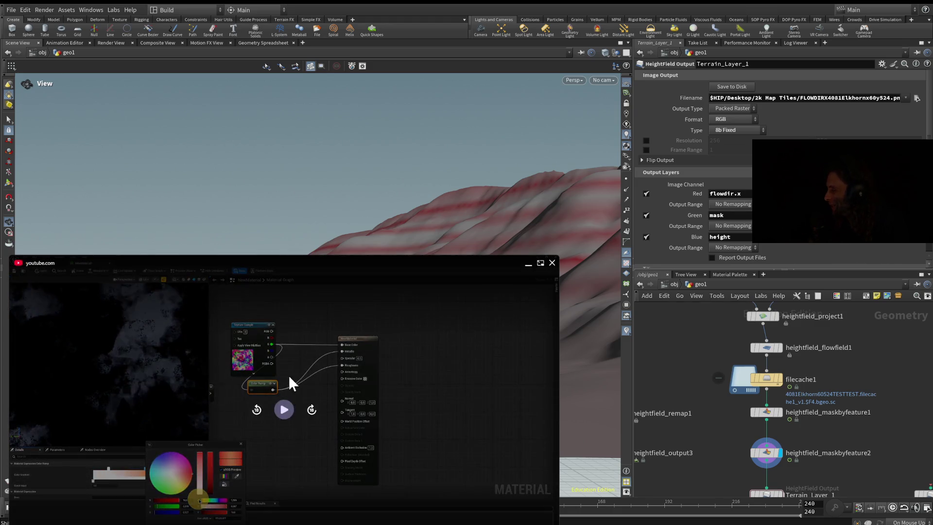
{"action": "left_click", "coordinate": [286, 408]}
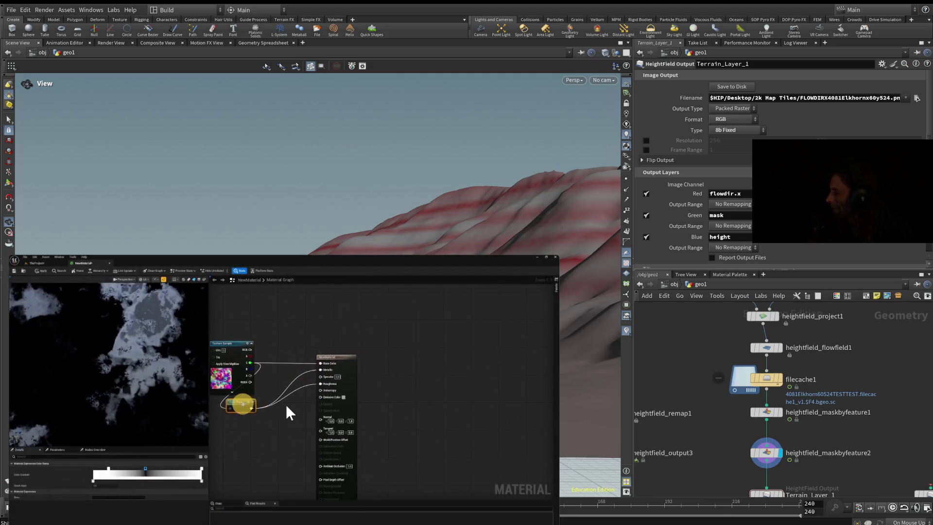
Step: Pause the tutorial during its material graph demo, then resume playback
{"action": "left_click", "coordinate": [286, 408]}
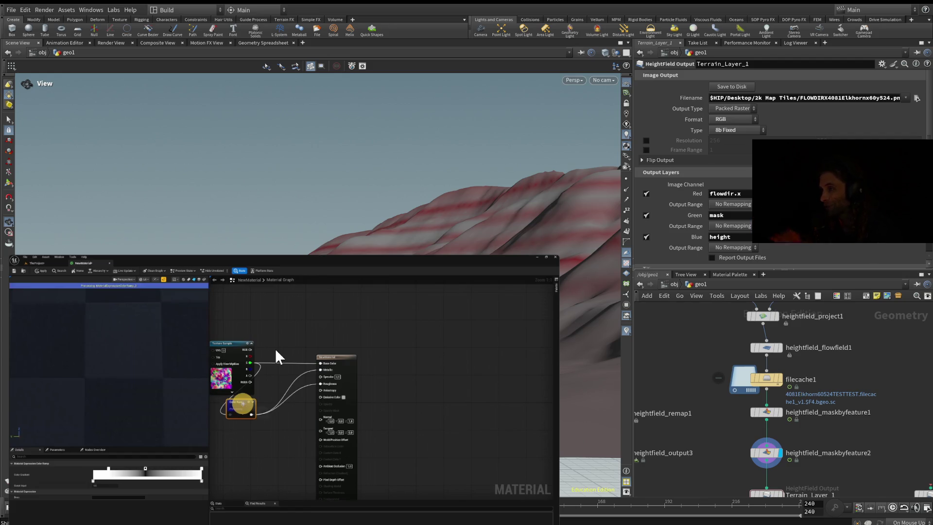
{"action": "mouse_move", "coordinate": [477, 398]}
{"action": "left_click", "coordinate": [287, 410]}
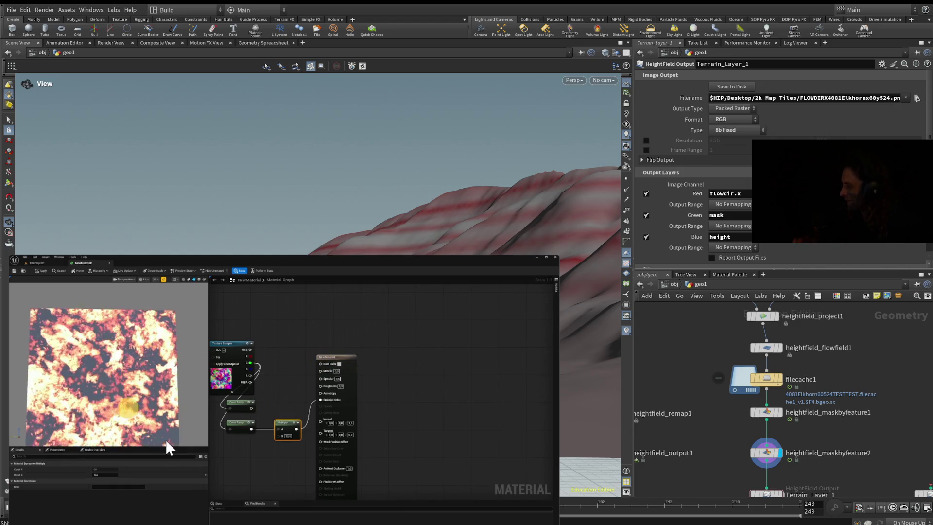
Step: Let the tutorial play on until it reaches the colour ramp's colour picker step
{"action": "mouse_move", "coordinate": [123, 404]}
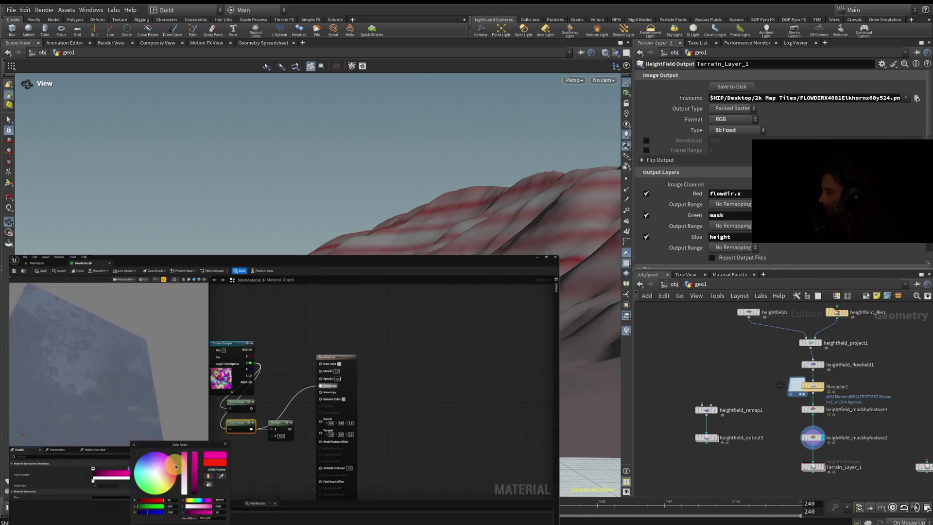
Step: Pause and resume the tutorial through the colour picker section until red is chosen for the ramp
{"action": "mouse_move", "coordinate": [100, 393]}
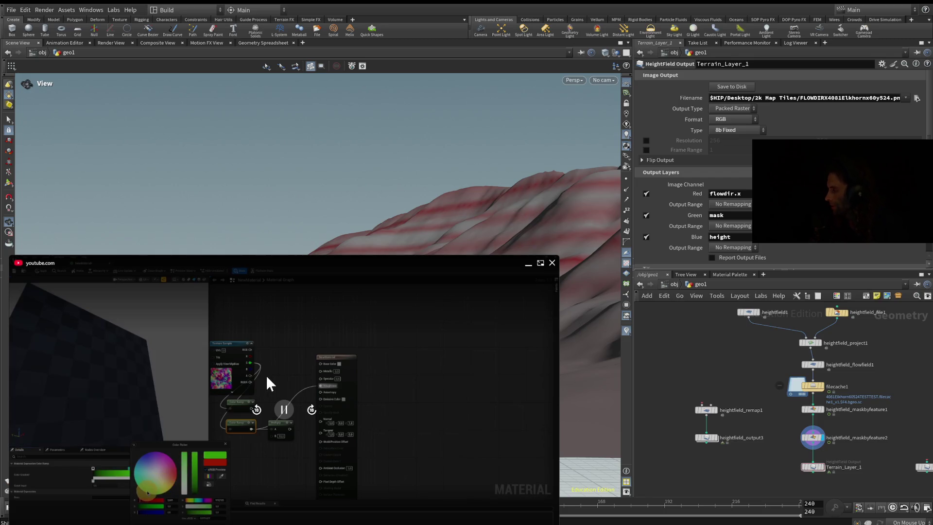
{"action": "left_click", "coordinate": [285, 410]}
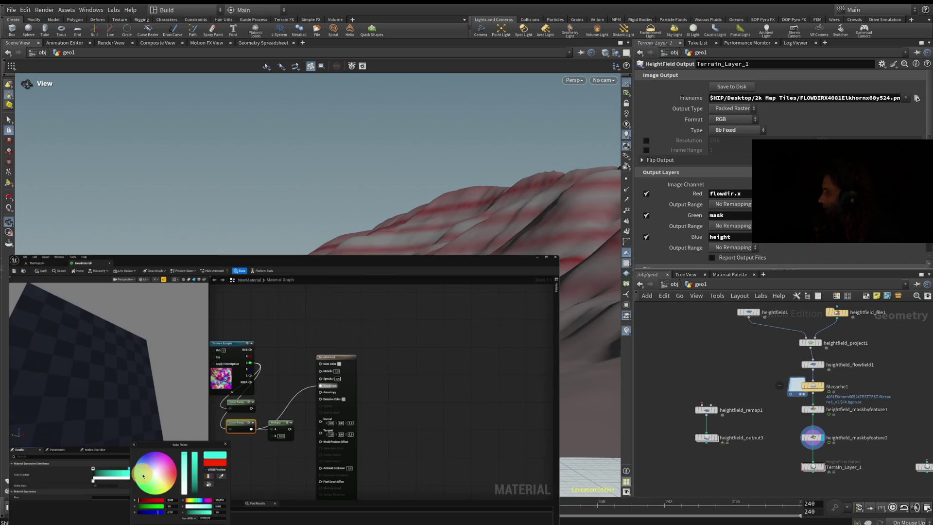
{"action": "mouse_move", "coordinate": [548, 267]}
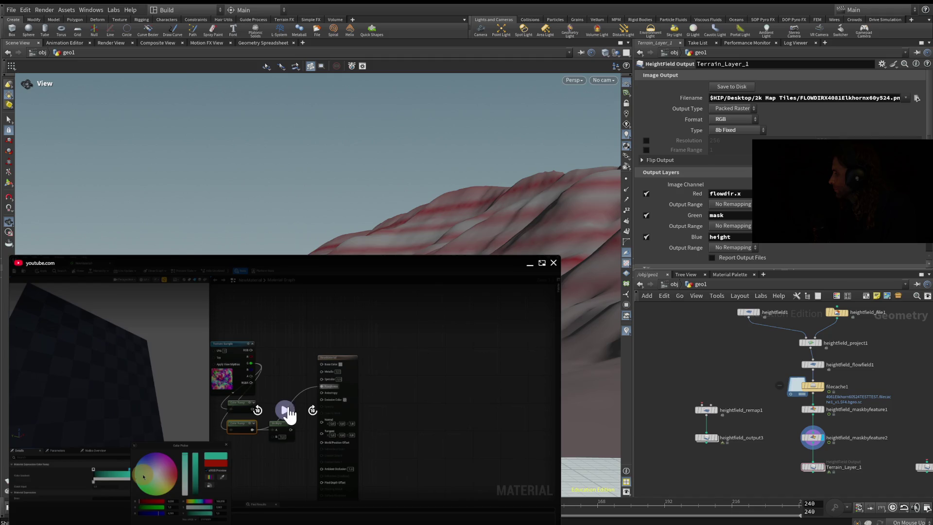
{"action": "left_click", "coordinate": [286, 411]}
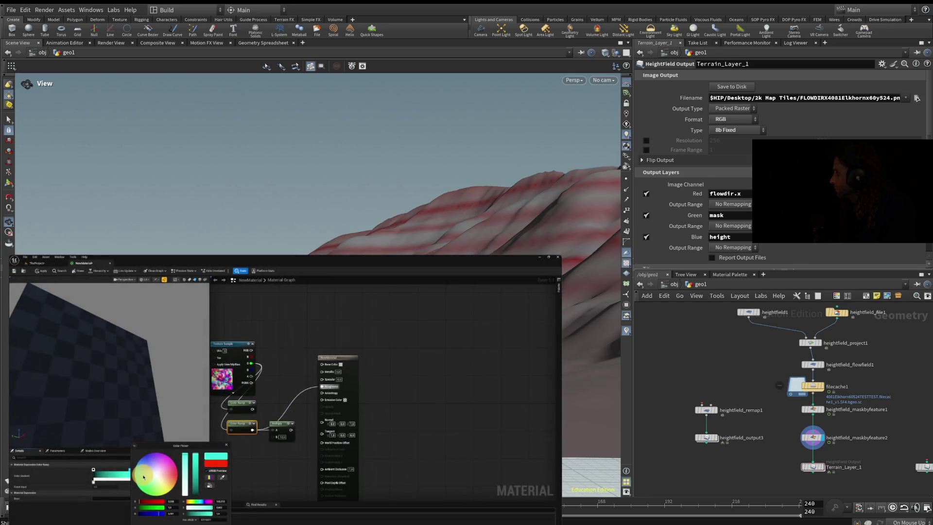
{"action": "mouse_move", "coordinate": [348, 305]}
{"action": "left_click", "coordinate": [286, 411]}
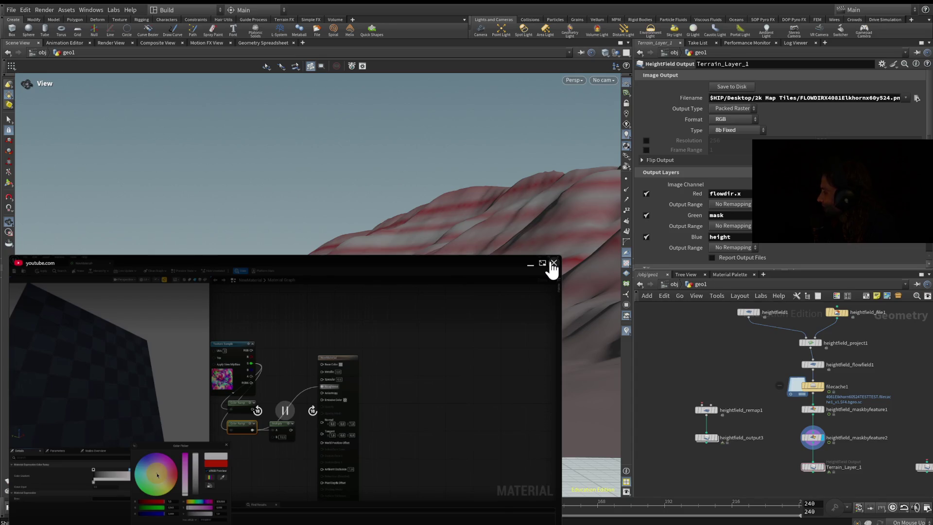
{"action": "left_click", "coordinate": [330, 346]}
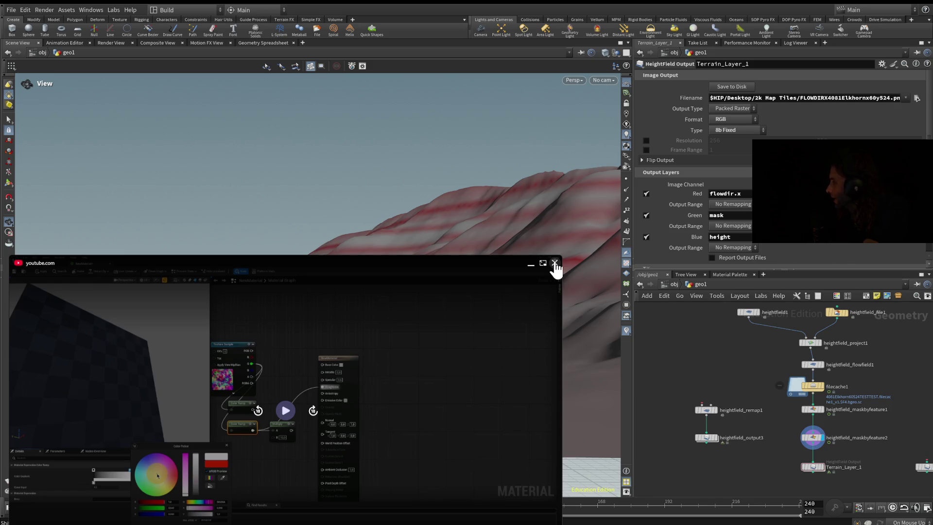
Step: Close the old picture-in-picture player, enlarge the new tutorial's window and start it playing
{"action": "left_click", "coordinate": [554, 264]}
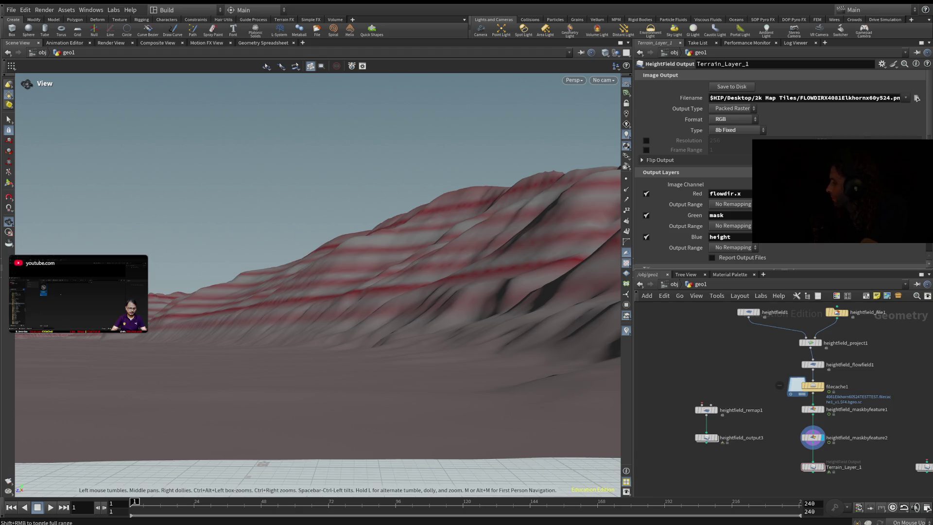
{"action": "left_click_drag", "start_coordinate": [147, 333], "coordinate": [500, 524]}
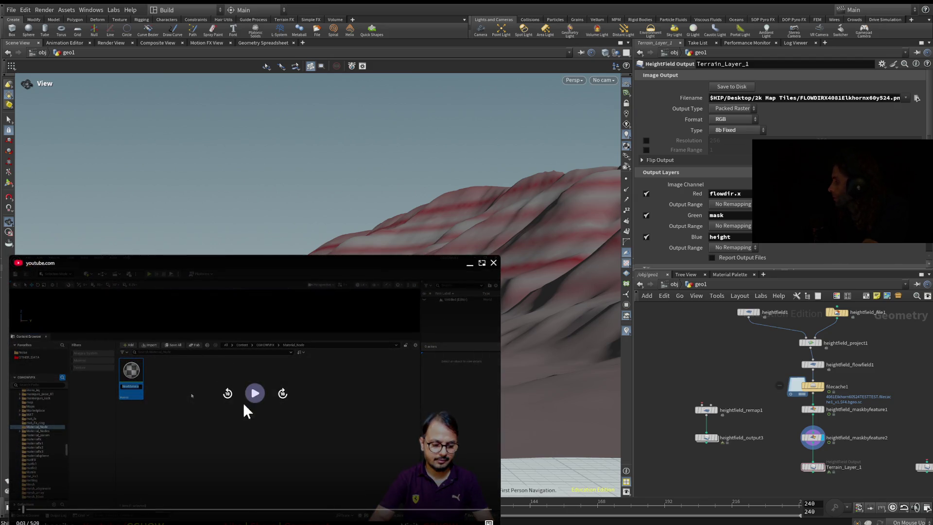
{"action": "left_click", "coordinate": [256, 396]}
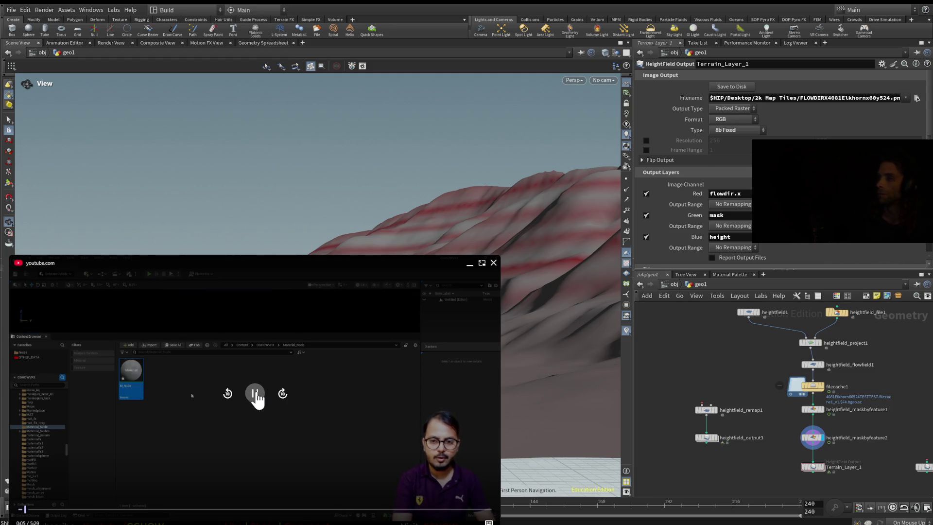
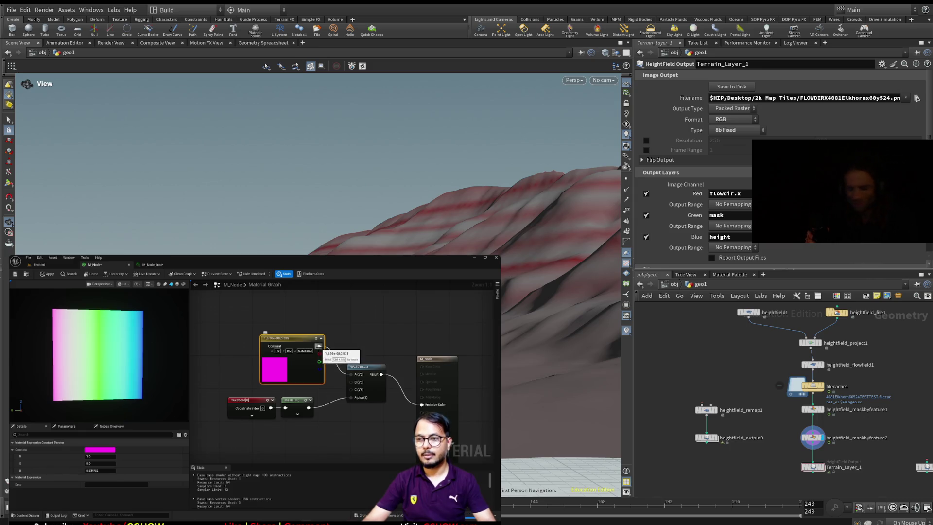
Step: Keep watching the Unreal material tutorial in the picture-in-picture player until the YouTube page appears
{"action": "mouse_move", "coordinate": [256, 398]}
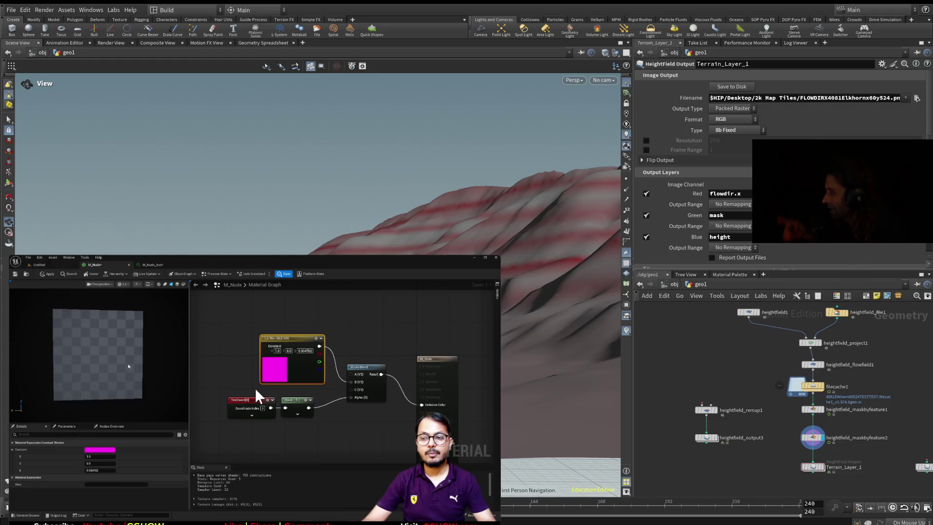
{"action": "mouse_move", "coordinate": [197, 403]}
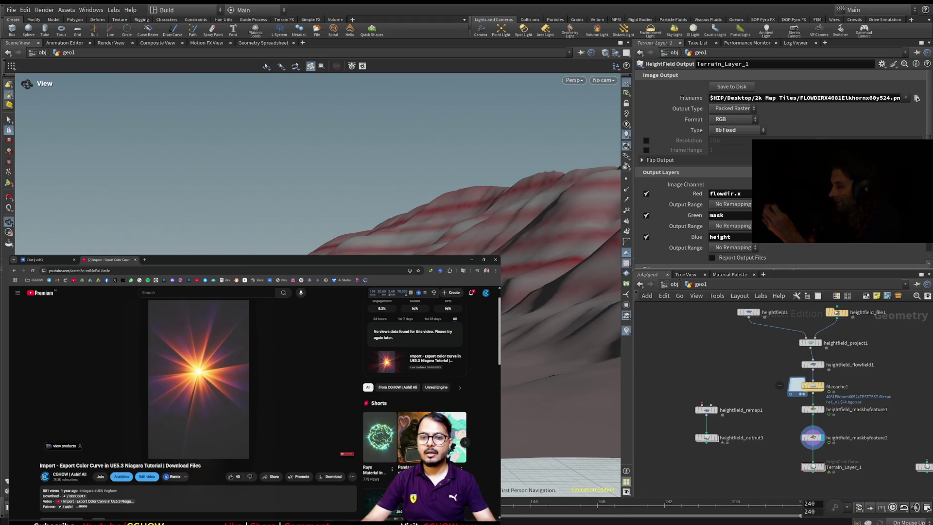
Step: Play the tutorial video, pause it briefly, then resume playback
{"action": "left_click", "coordinate": [262, 399]}
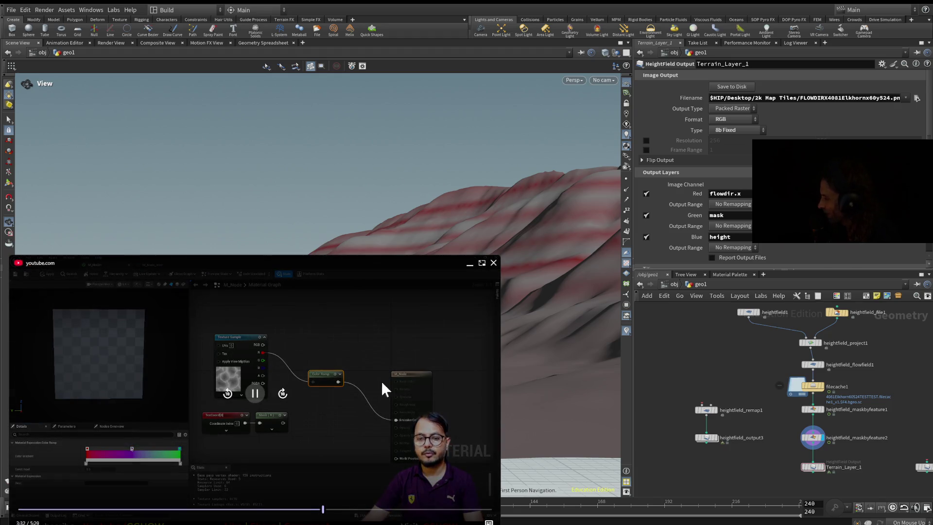
{"action": "left_click", "coordinate": [257, 395]}
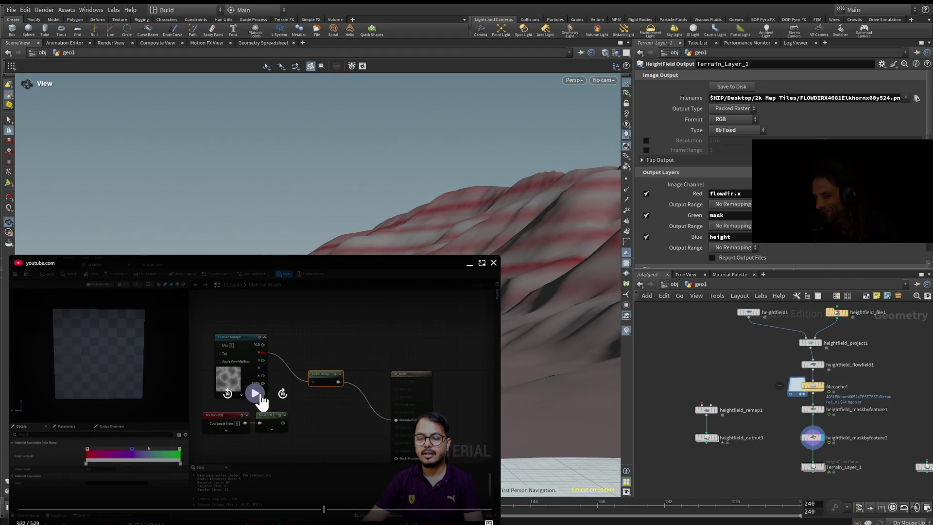
{"action": "left_click", "coordinate": [260, 395]}
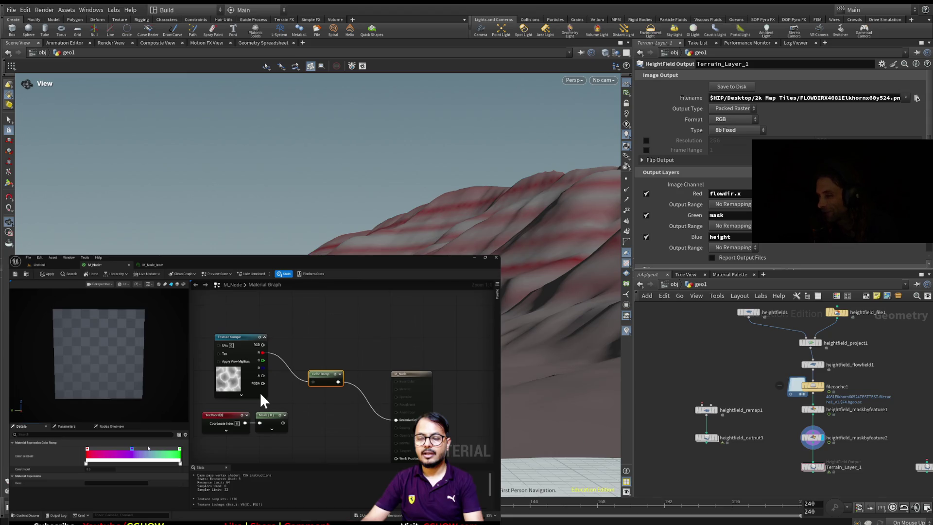
{"action": "mouse_move", "coordinate": [275, 357]}
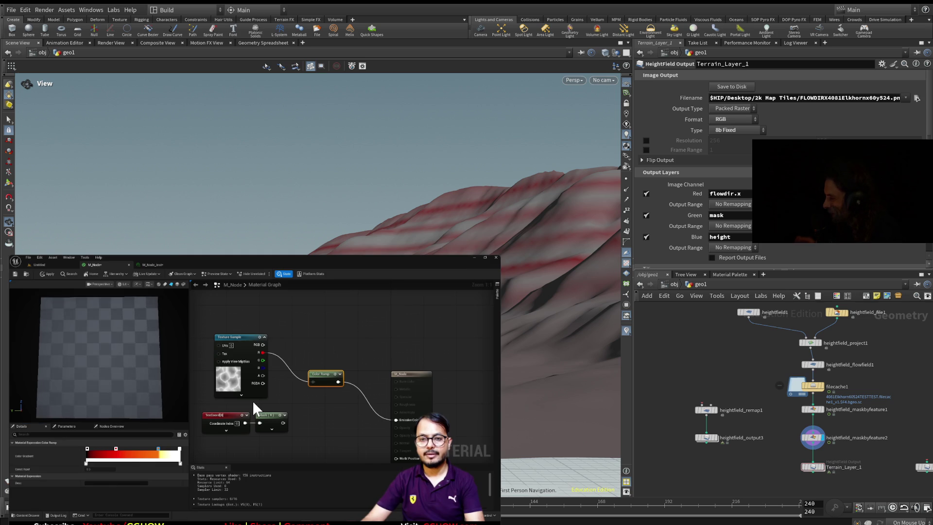
{"action": "left_click", "coordinate": [232, 394]}
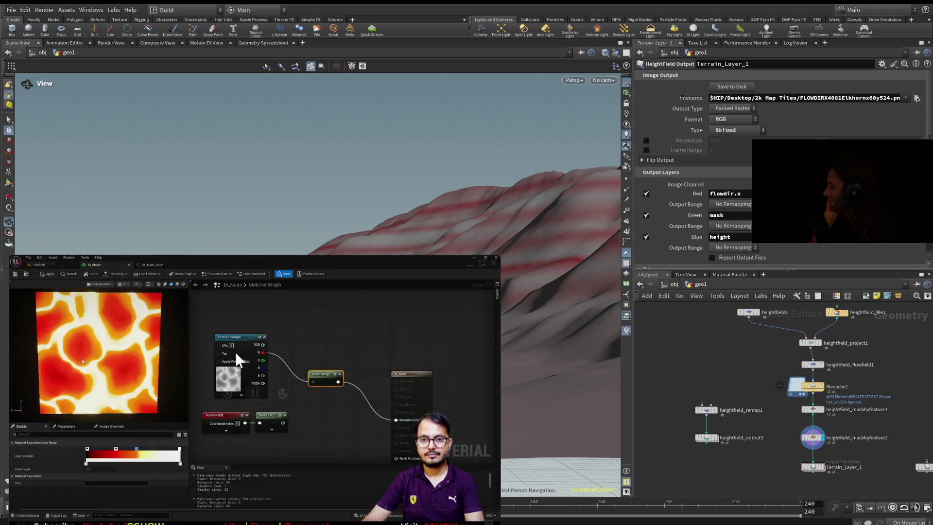
{"action": "mouse_move", "coordinate": [239, 289]}
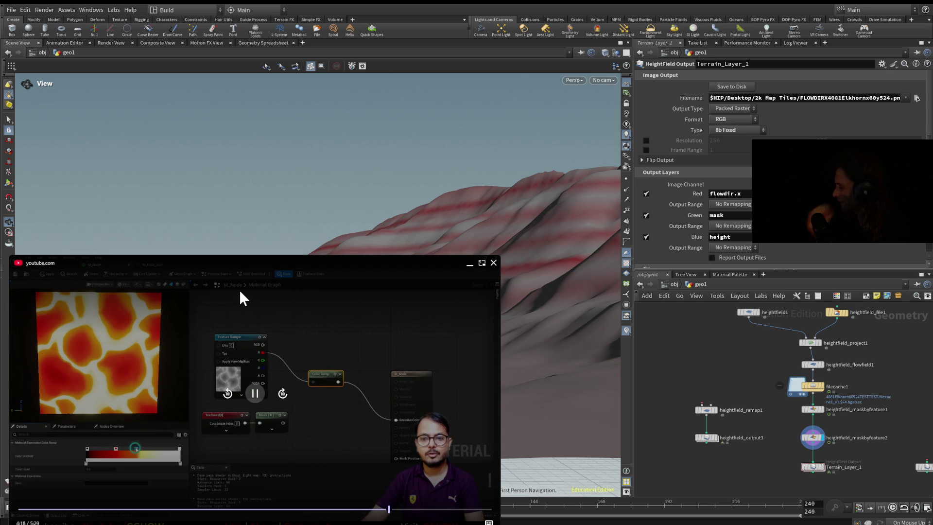
{"action": "left_click", "coordinate": [255, 394]}
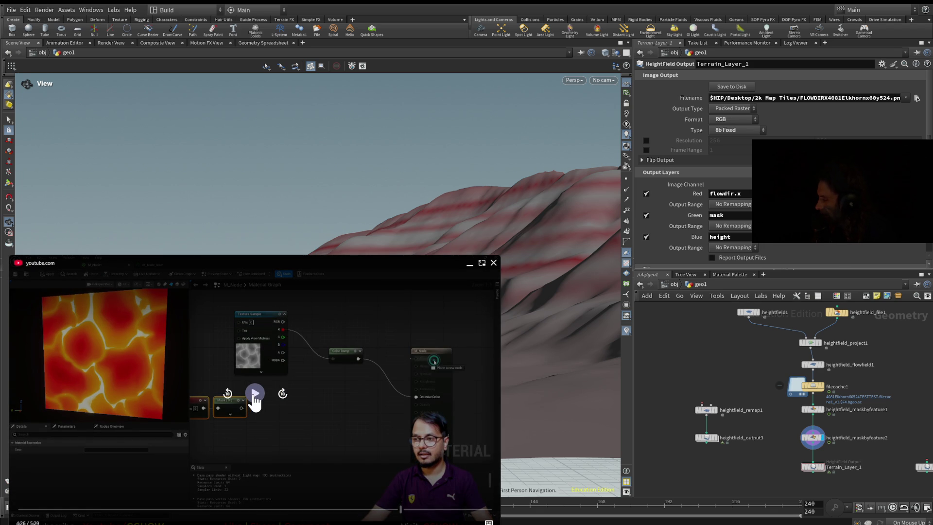
{"action": "left_click", "coordinate": [253, 396]}
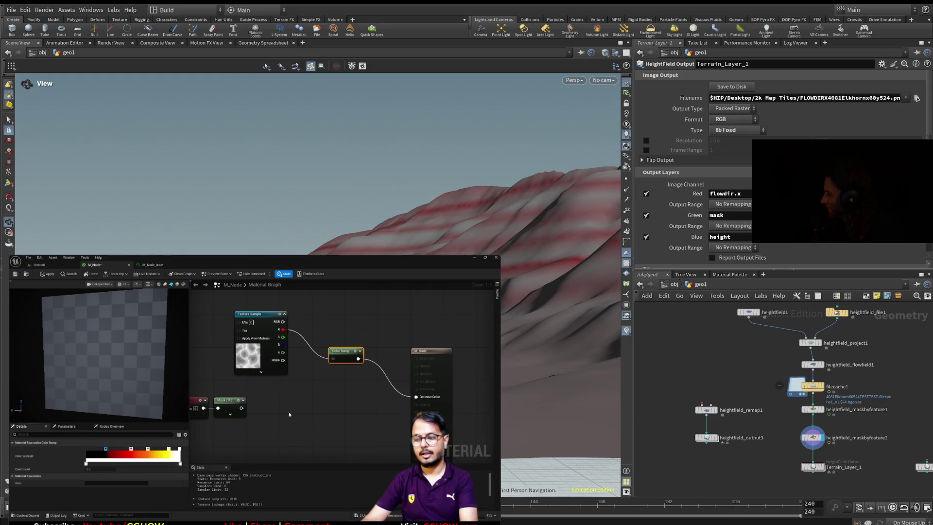
{"action": "left_click", "coordinate": [255, 395]}
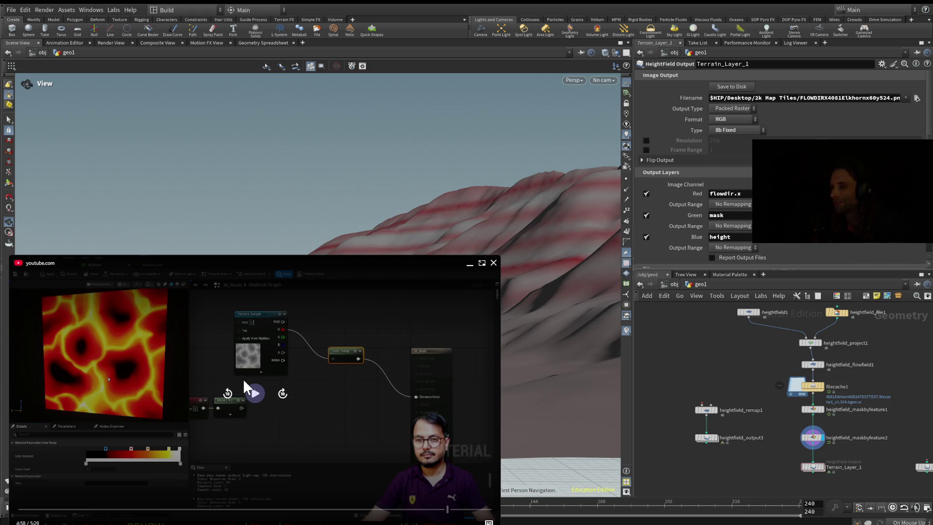
{"action": "left_click", "coordinate": [245, 382]}
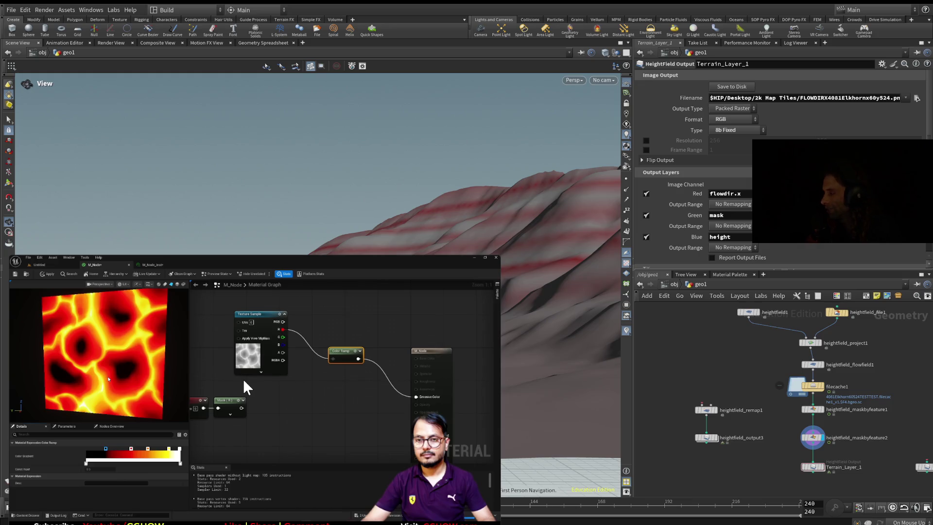
Step: Close the YouTube picture-in-picture player sitting over the Houdini terrain
{"action": "mouse_move", "coordinate": [253, 398]}
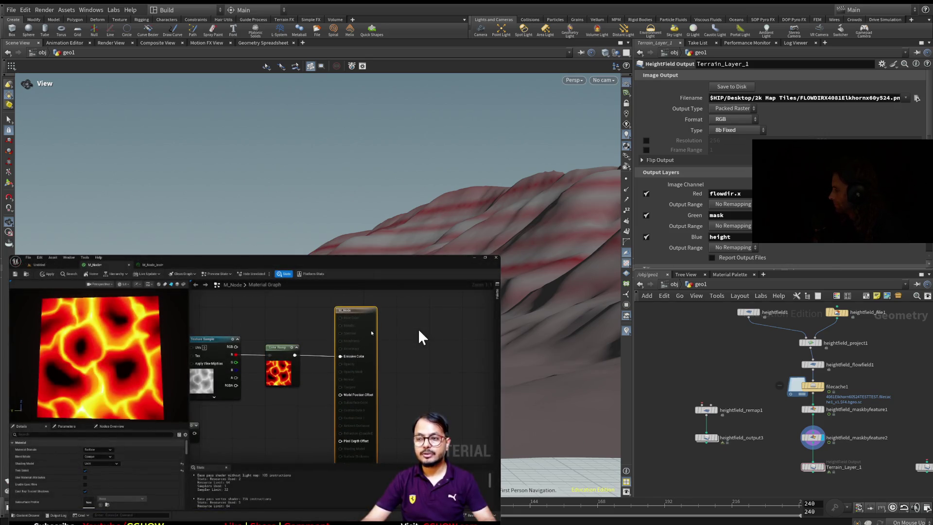
{"action": "mouse_move", "coordinate": [438, 384]}
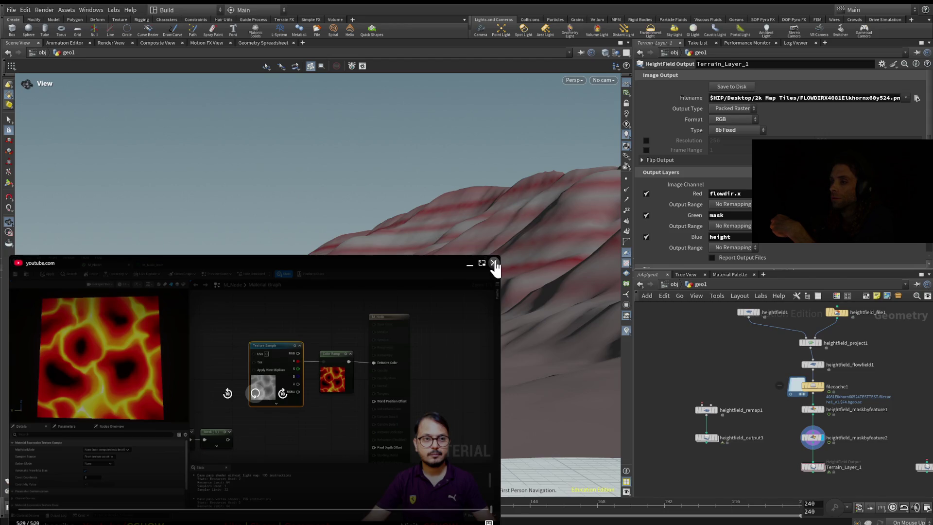
{"action": "left_click", "coordinate": [493, 263]}
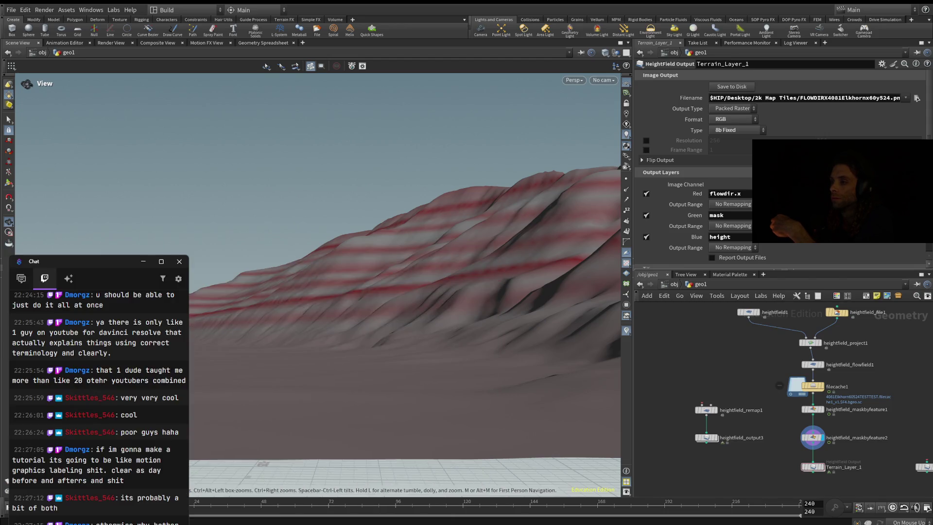
Step: Dismiss the Twitch chat window and bring back the YouTube Color Ramp video
{"action": "left_click", "coordinate": [109, 523]}
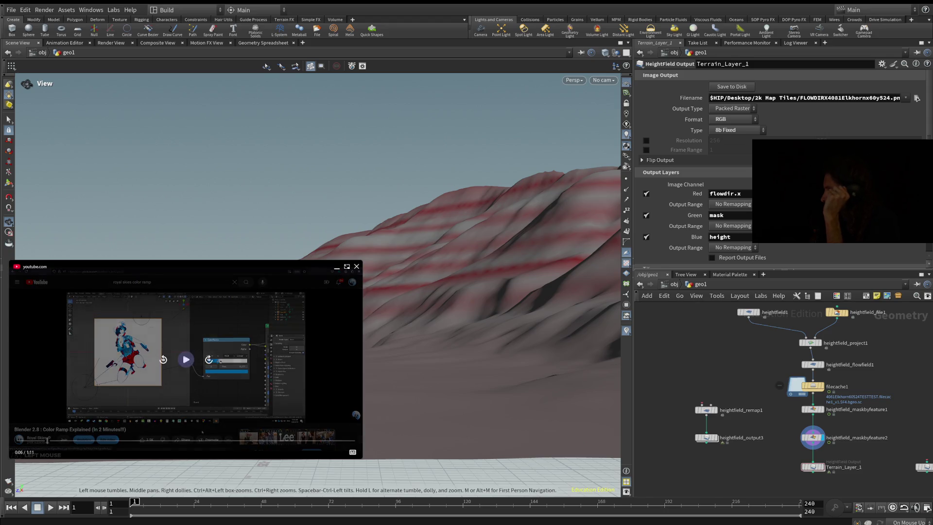
Step: Start the Blender Color Ramp tutorial and enlarge its player window
{"action": "left_click", "coordinate": [186, 359]}
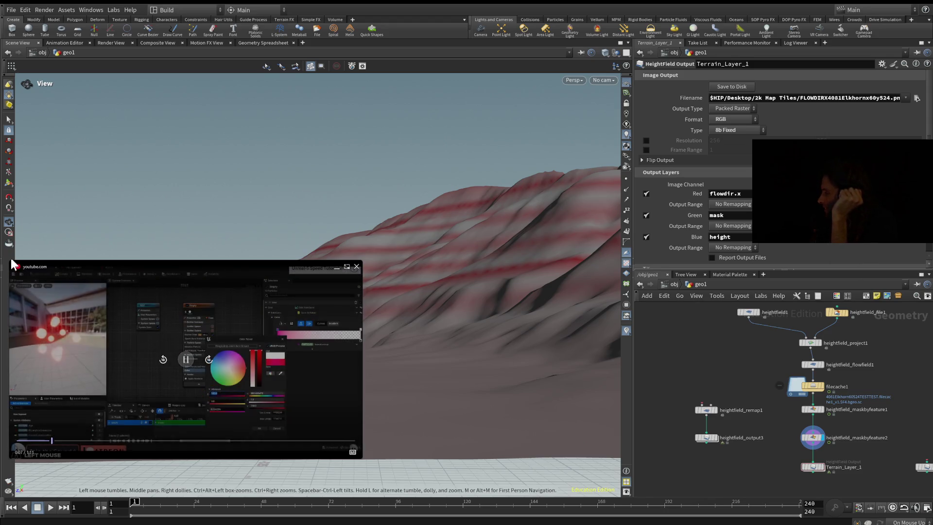
{"action": "left_click_drag", "start_coordinate": [11, 263], "coordinate": [15, 281]}
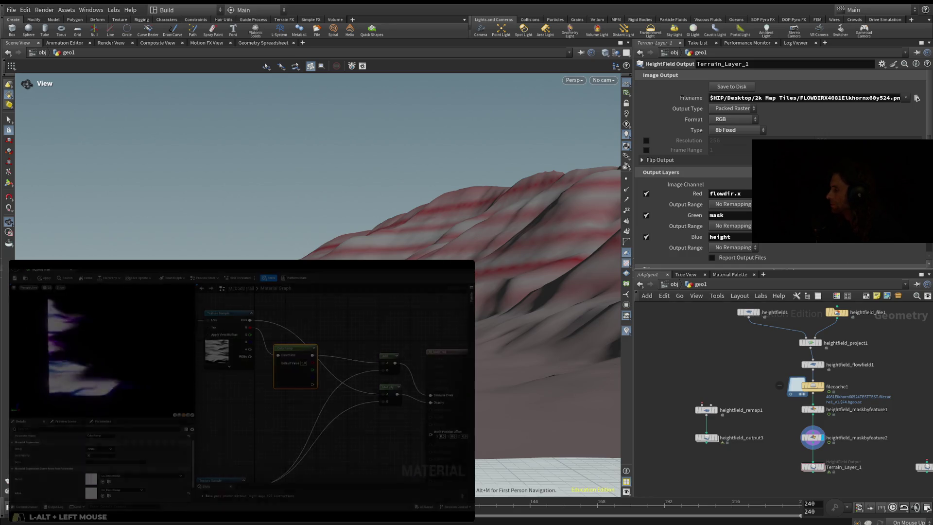
Step: Pause the tutorial video near its end
{"action": "mouse_move", "coordinate": [136, 461]}
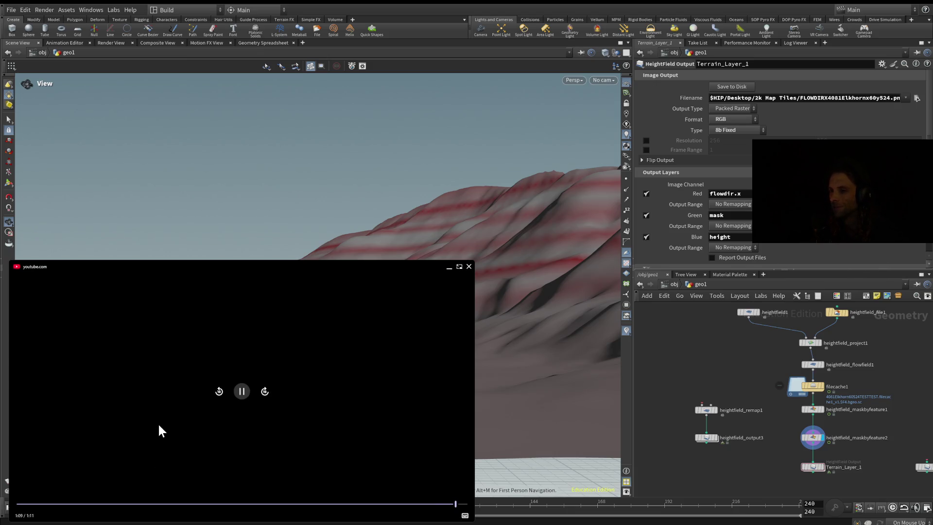
{"action": "left_click", "coordinate": [241, 391]}
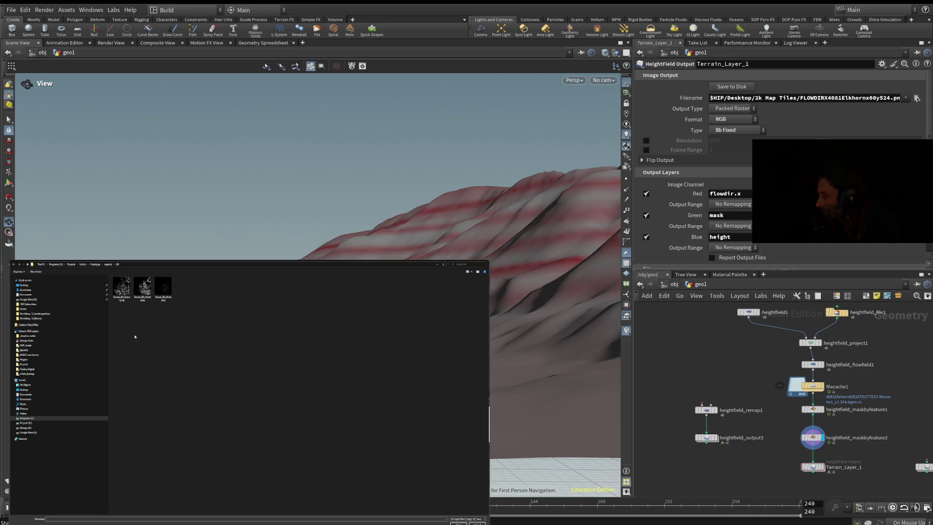
{"action": "mouse_move", "coordinate": [190, 342]}
{"action": "left_click", "coordinate": [249, 395]}
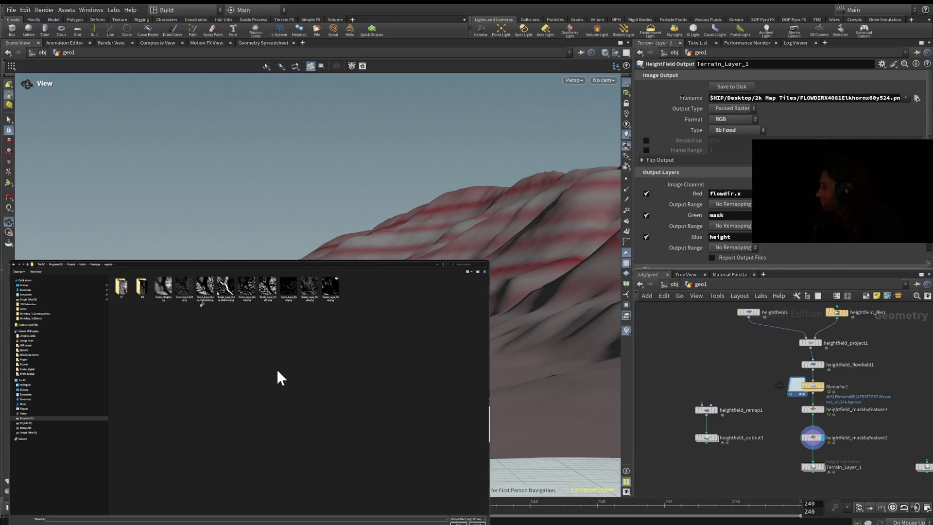
{"action": "mouse_move", "coordinate": [273, 357]}
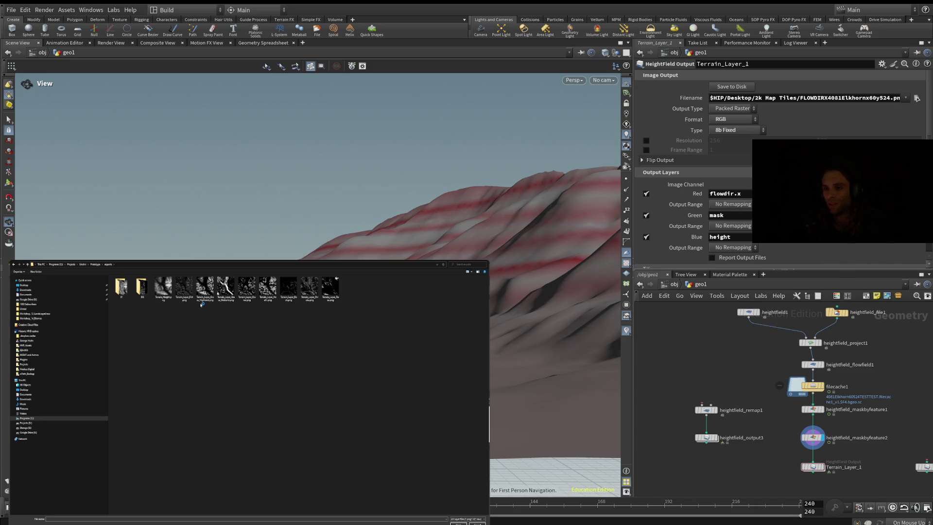
{"action": "mouse_move", "coordinate": [16, 302]}
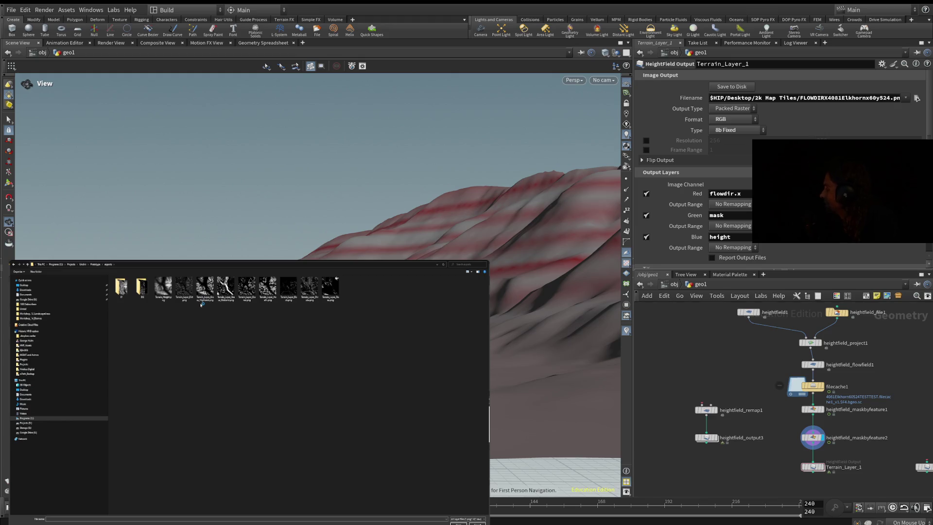
{"action": "mouse_move", "coordinate": [284, 301]}
{"action": "mouse_move", "coordinate": [59, 388]}
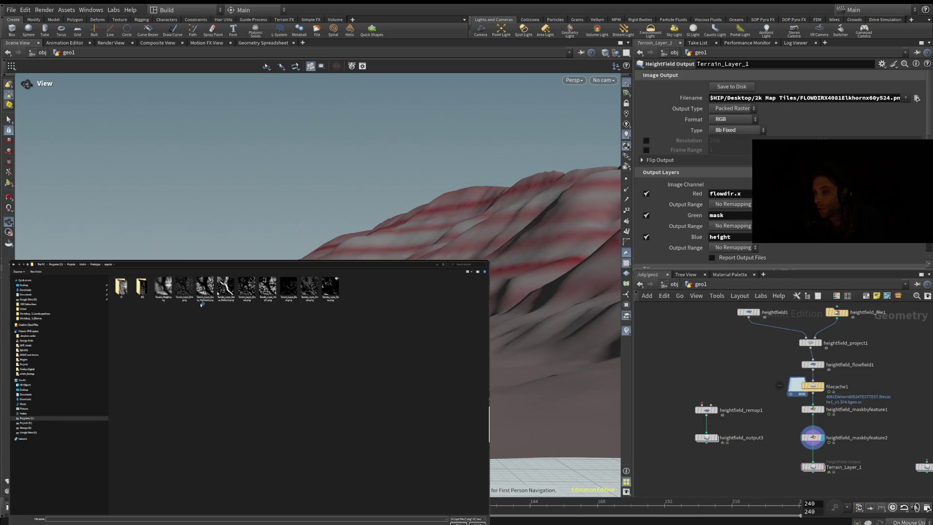
{"action": "key", "text": "XF86AudioPlay"}
{"action": "key", "text": "XF86AudioPlay"}
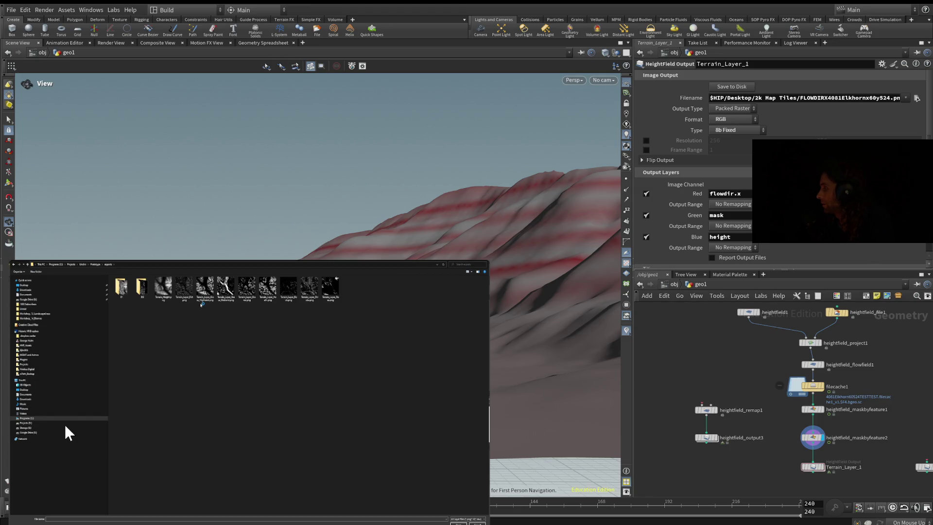
Step: Pause the video with the media key and review the exported heightfield map thumbnails
{"action": "key", "text": "XF86AudioPlay"}
{"action": "key", "text": "XF86AudioPlay"}
{"action": "mouse_move", "coordinate": [435, 346]}
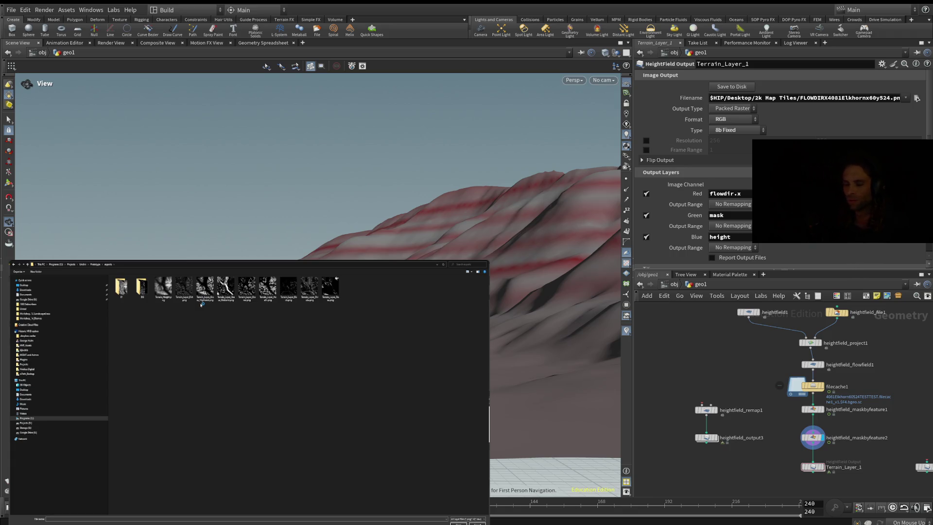
{"action": "mouse_move", "coordinate": [78, 332]}
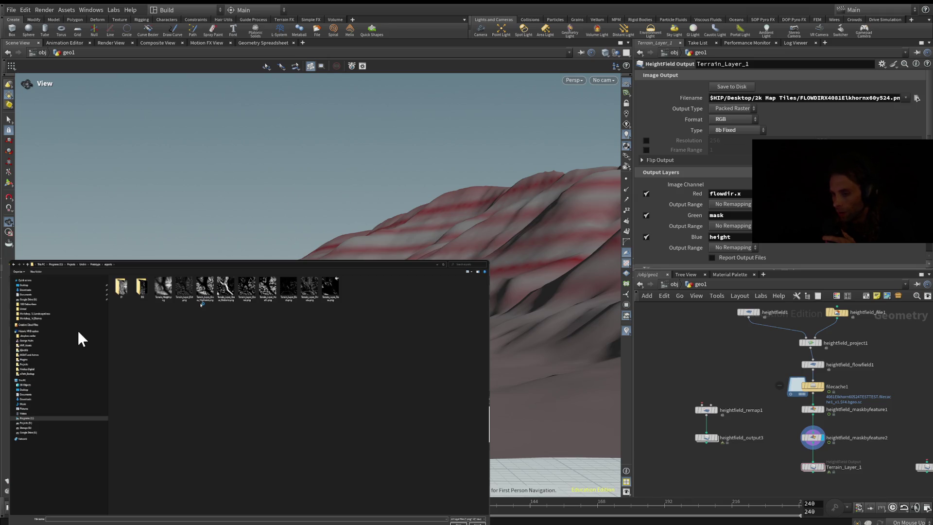
{"action": "mouse_move", "coordinate": [269, 382]}
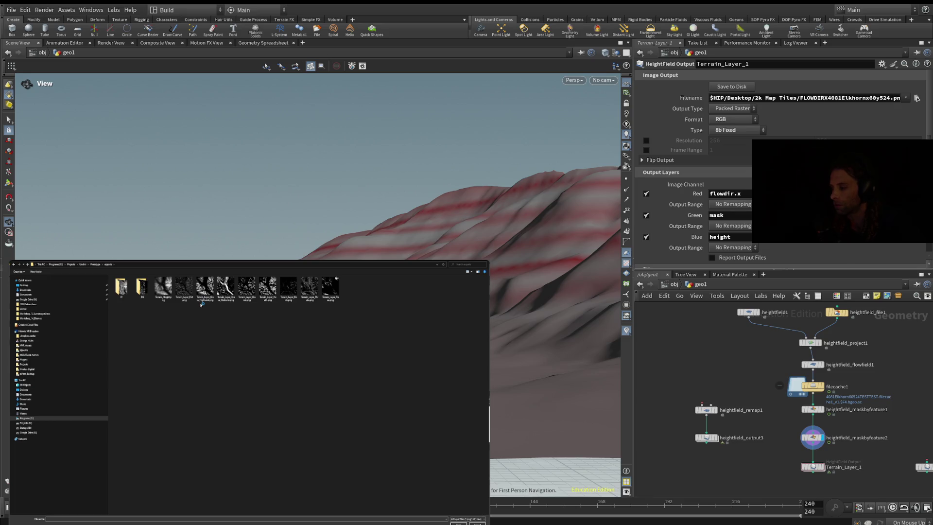
{"action": "scroll", "coordinate": [316, 165], "scroll_direction": "up", "scroll_amount": 5}
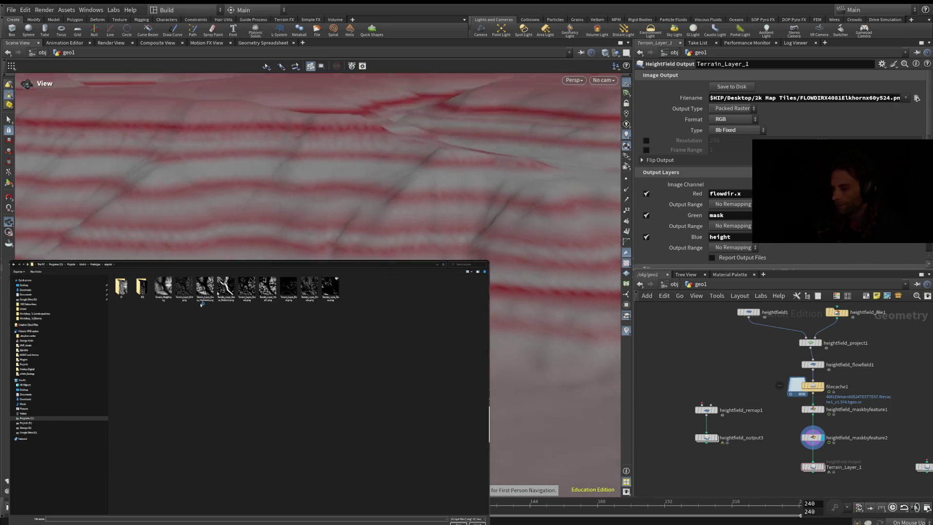
{"action": "scroll", "coordinate": [316, 165], "scroll_direction": "up", "scroll_amount": 5}
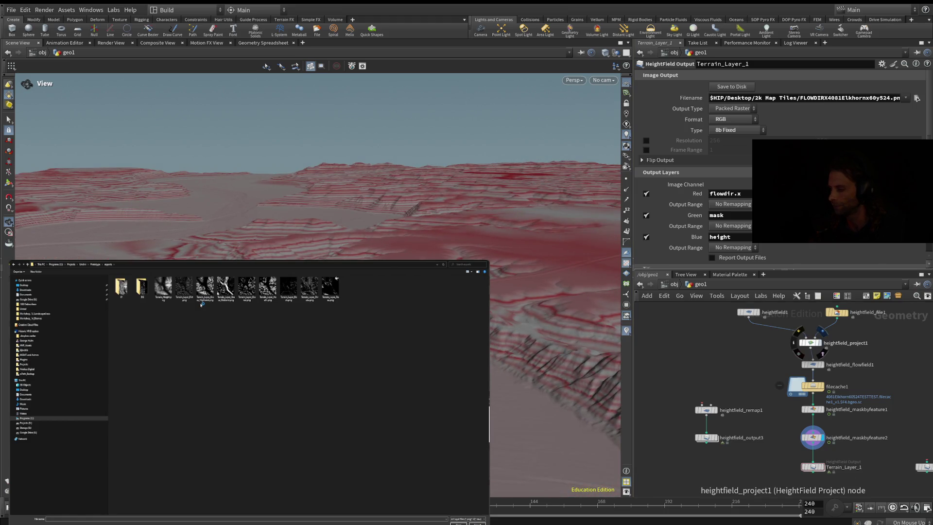
Step: Inspect filecache1's settings, then display heightfield_project1 and then heightfield_maskbyfeature1's red mask
{"action": "left_click", "coordinate": [812, 387]}
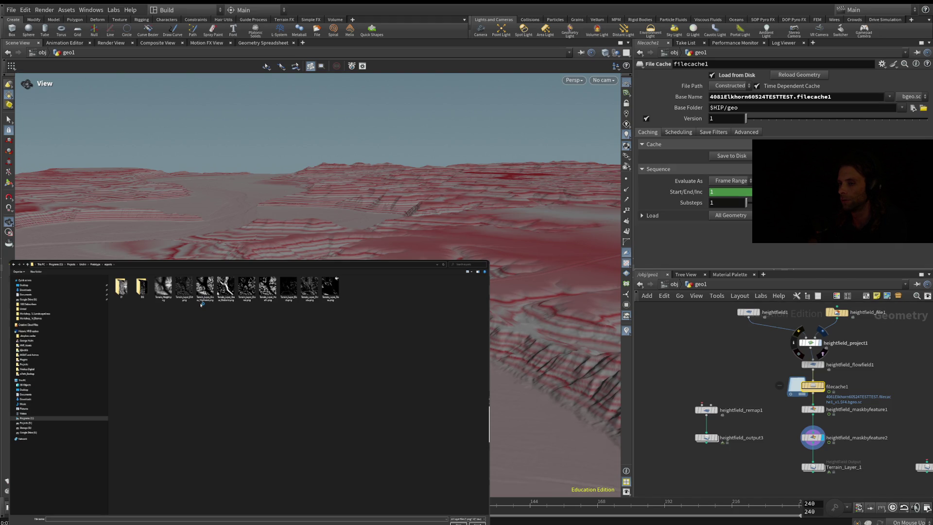
{"action": "left_click", "coordinate": [819, 343]}
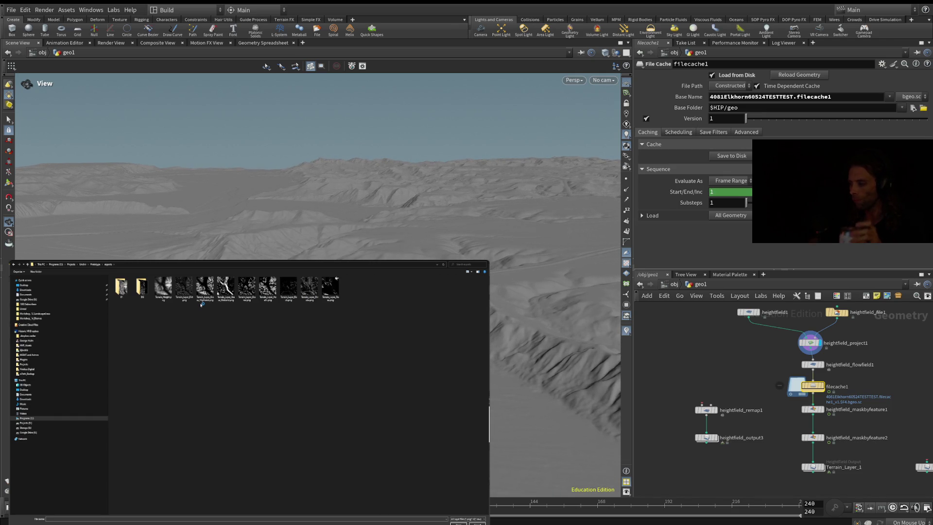
{"action": "left_click", "coordinate": [822, 410]}
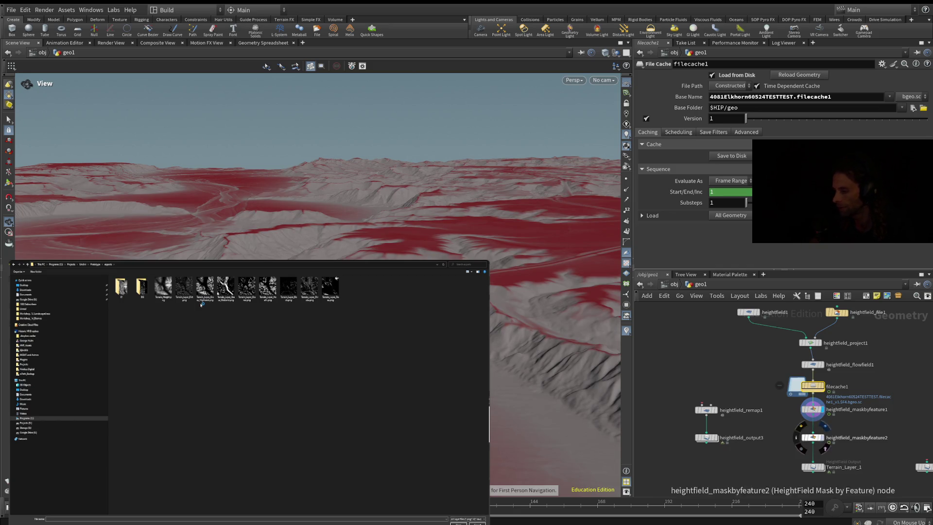
{"action": "mouse_move", "coordinate": [813, 366]}
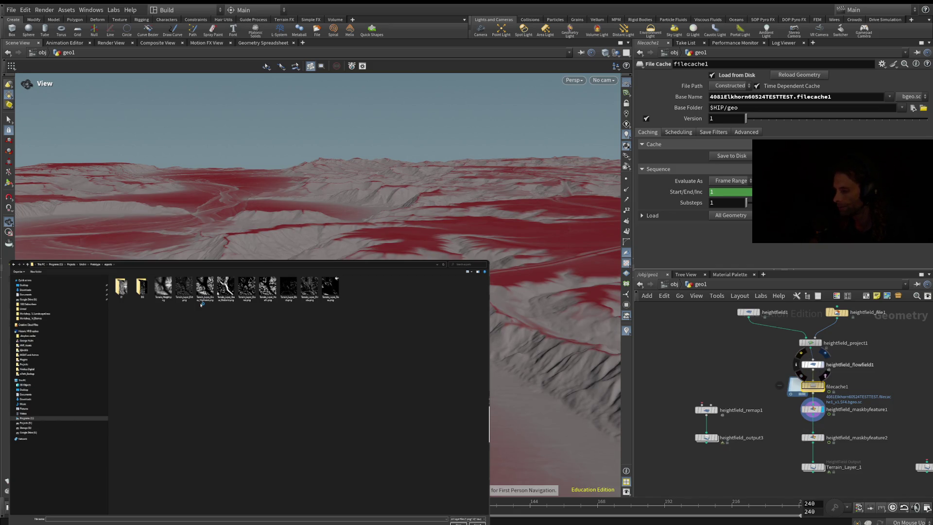